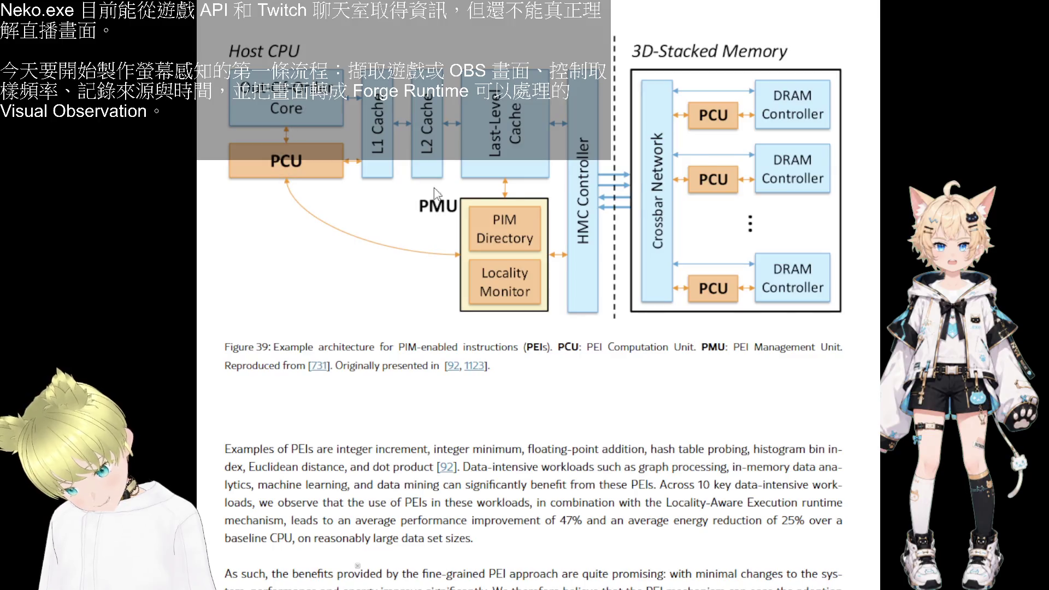
scroll(527, 216, "down", 5)
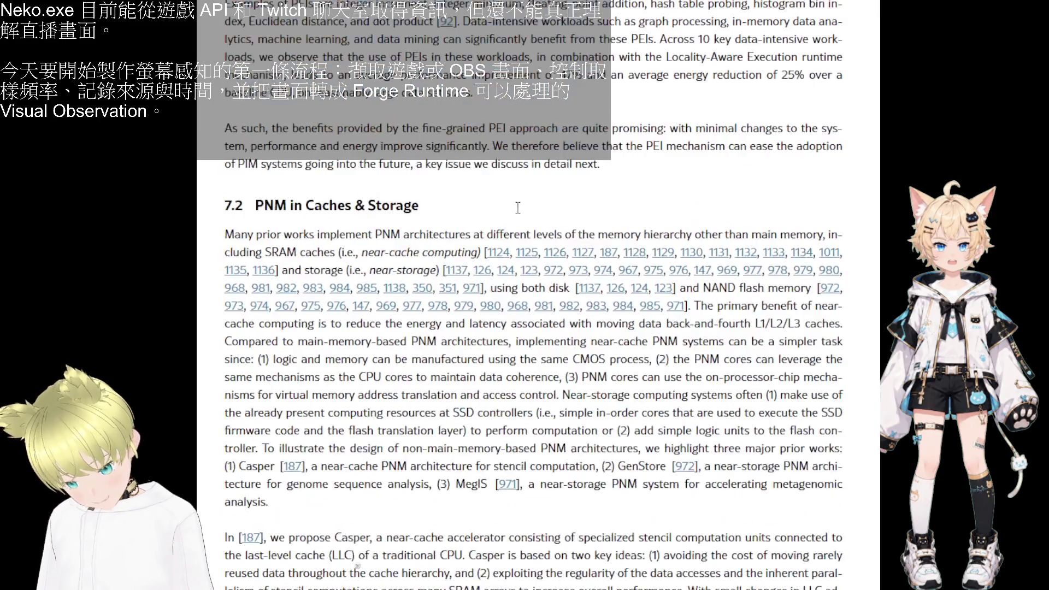
scroll(509, 205, "down", 5)
scroll(491, 198, "down", 2)
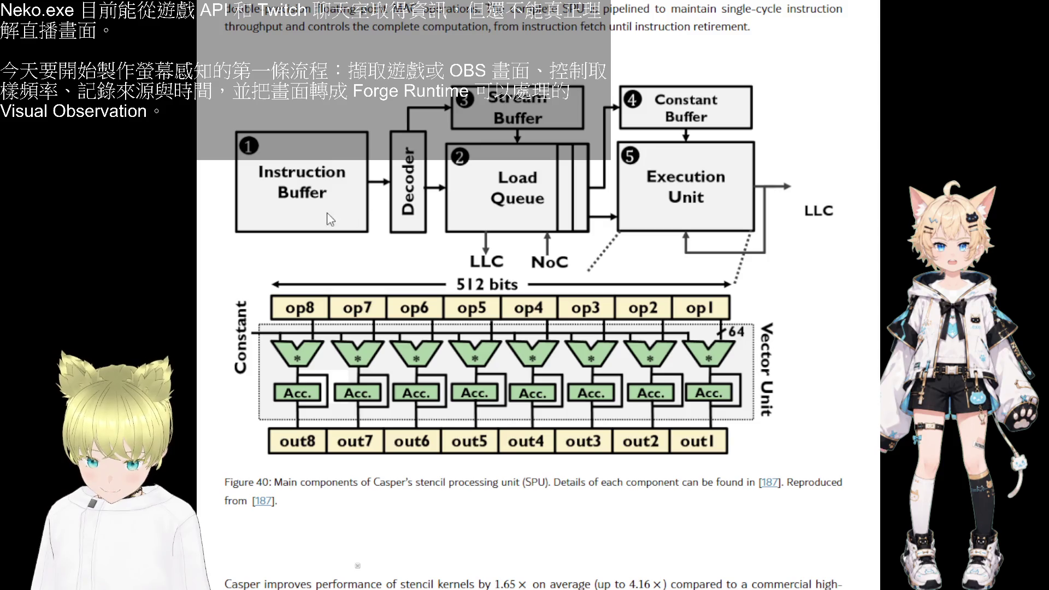
scroll(483, 210, "down", 5)
scroll(481, 209, "down", 5)
scroll(482, 209, "up", 3)
scroll(480, 209, "up", 5)
scroll(480, 207, "up", 2)
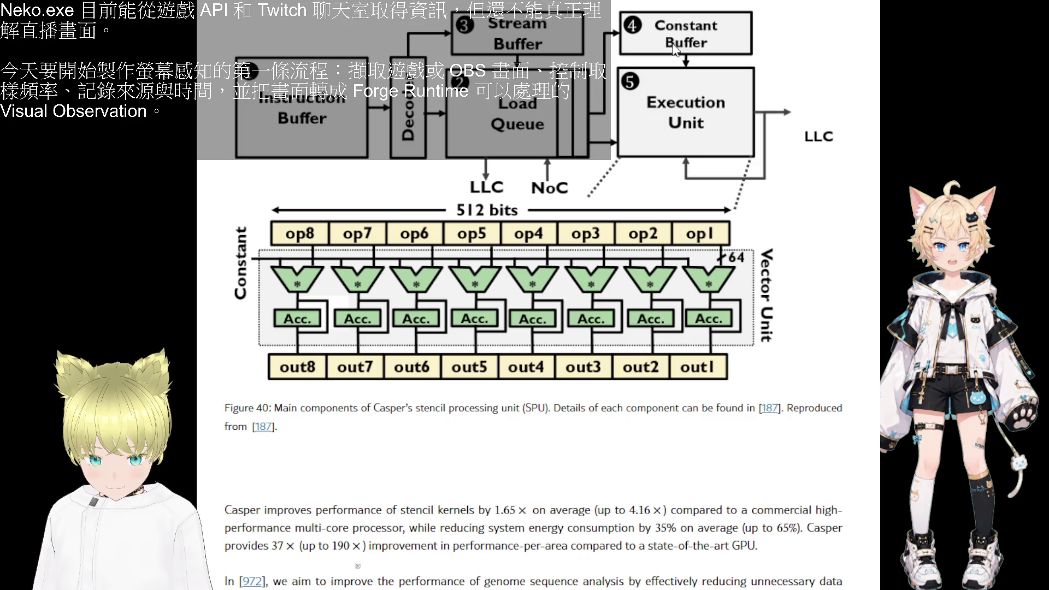
scroll(370, 301, "down", 3)
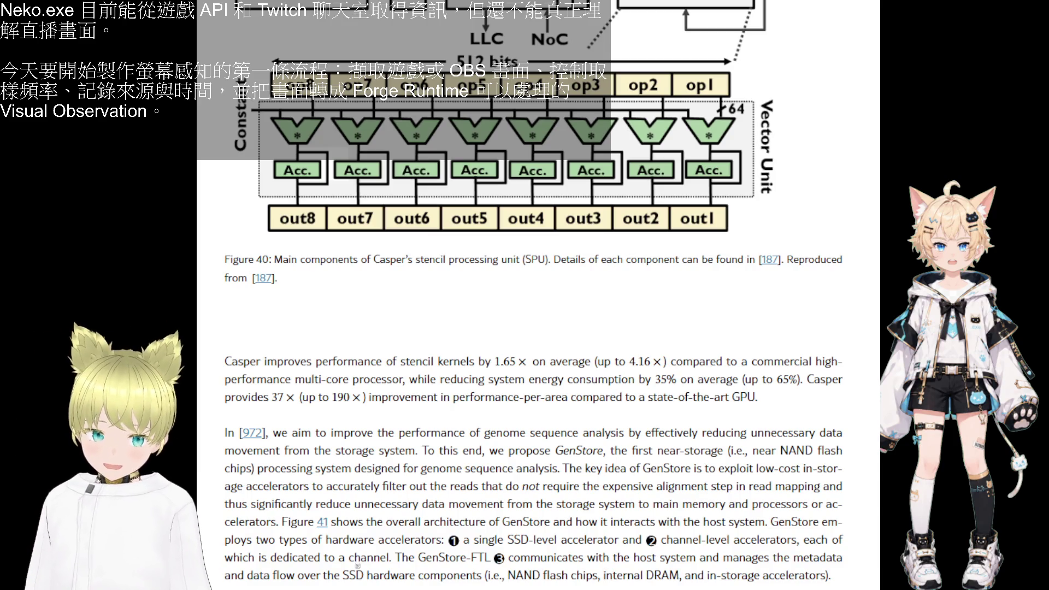
- Switch from the PIM paper to the ChatGPT conversation after reaching Figure 40
key("alt+Tab")
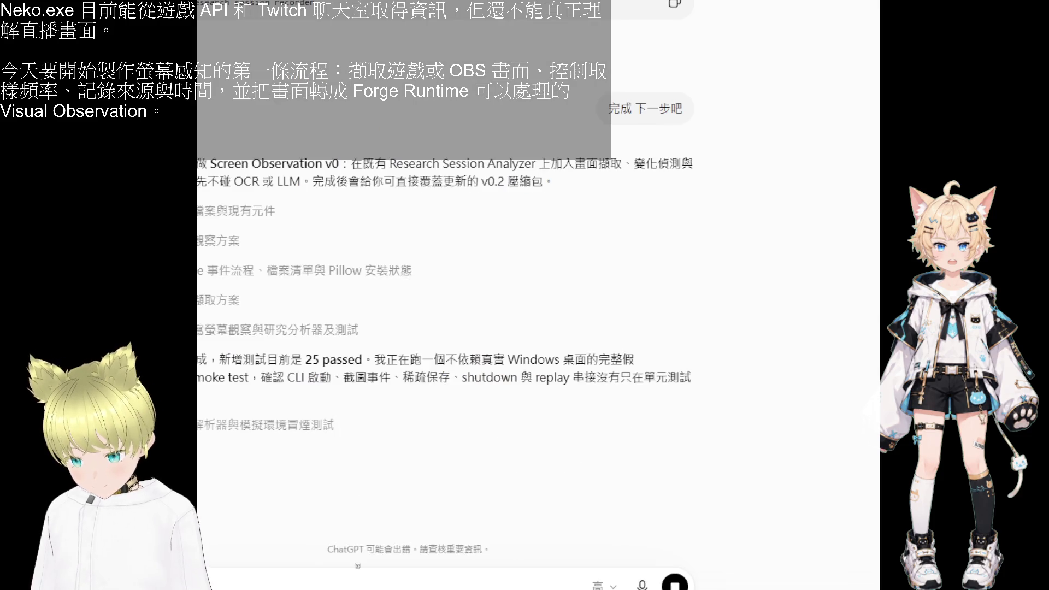
scroll(599, 200, "down", 5)
scroll(599, 201, "down", 2)
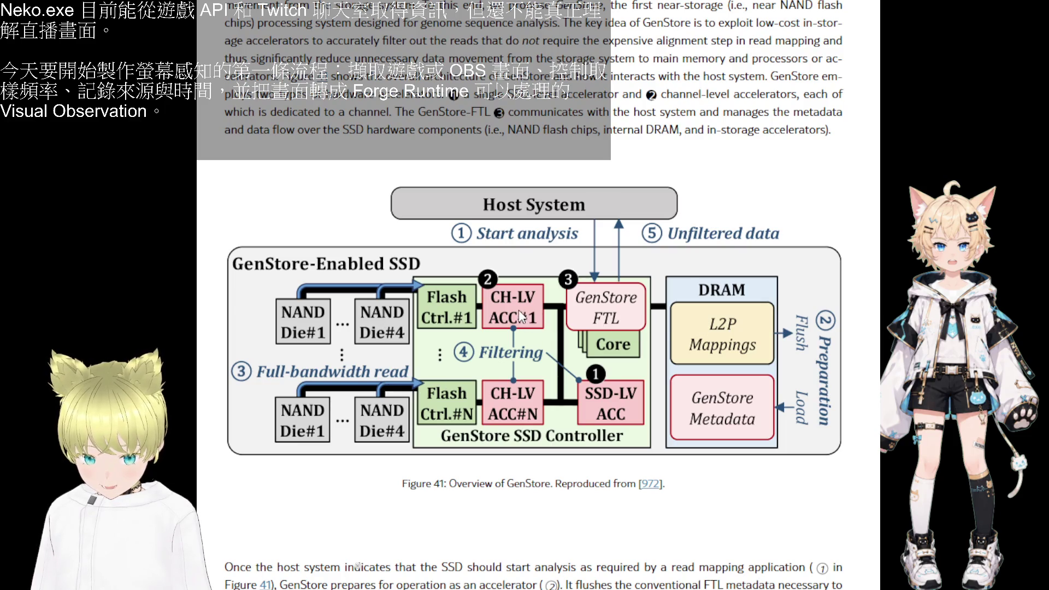
scroll(607, 308, "down", 5)
scroll(607, 308, "down", 3)
scroll(607, 309, "down", 10)
scroll(574, 288, "down", 6)
scroll(419, 221, "up", 4)
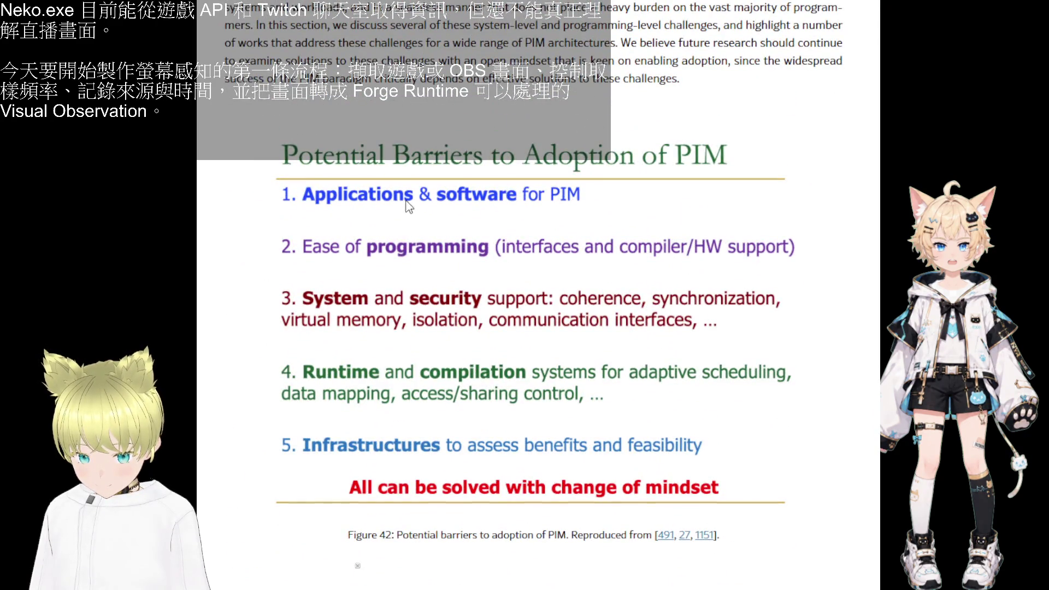
scroll(410, 206, "down", 5)
scroll(443, 263, "down", 5)
scroll(481, 331, "down", 5)
scroll(481, 332, "up", 3)
scroll(481, 331, "down", 5)
scroll(481, 332, "down", 5)
scroll(480, 332, "up", 5)
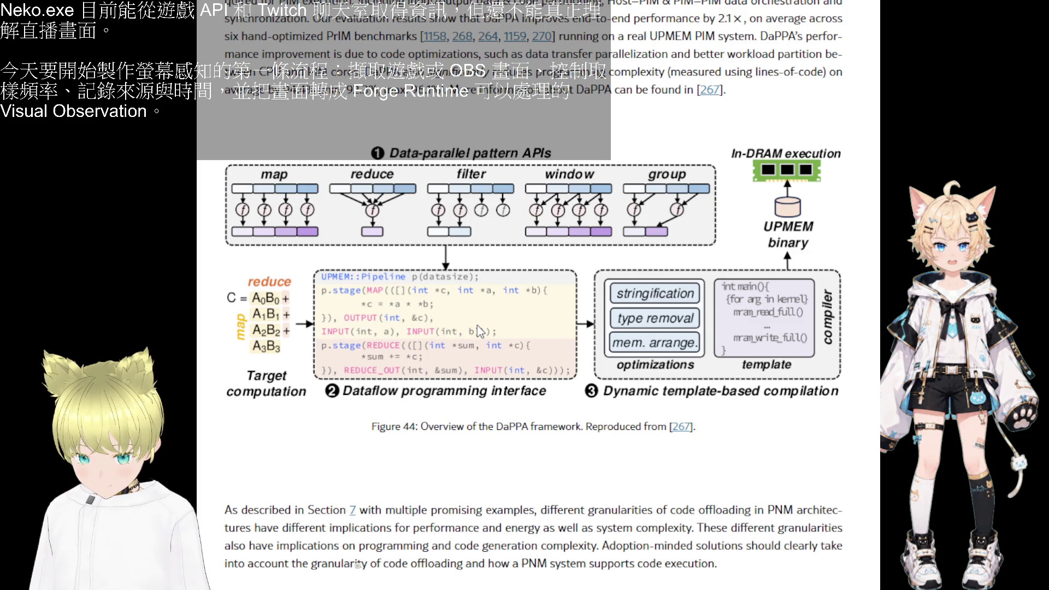
scroll(462, 308, "down", 5)
scroll(465, 304, "down", 5)
scroll(471, 299, "down", 5)
scroll(469, 298, "down", 5)
scroll(469, 299, "down", 3)
scroll(470, 299, "up", 3)
scroll(523, 221, "down", 5)
scroll(557, 238, "down", 5)
scroll(558, 237, "down", 5)
scroll(557, 238, "down", 5)
scroll(399, 238, "down", 2)
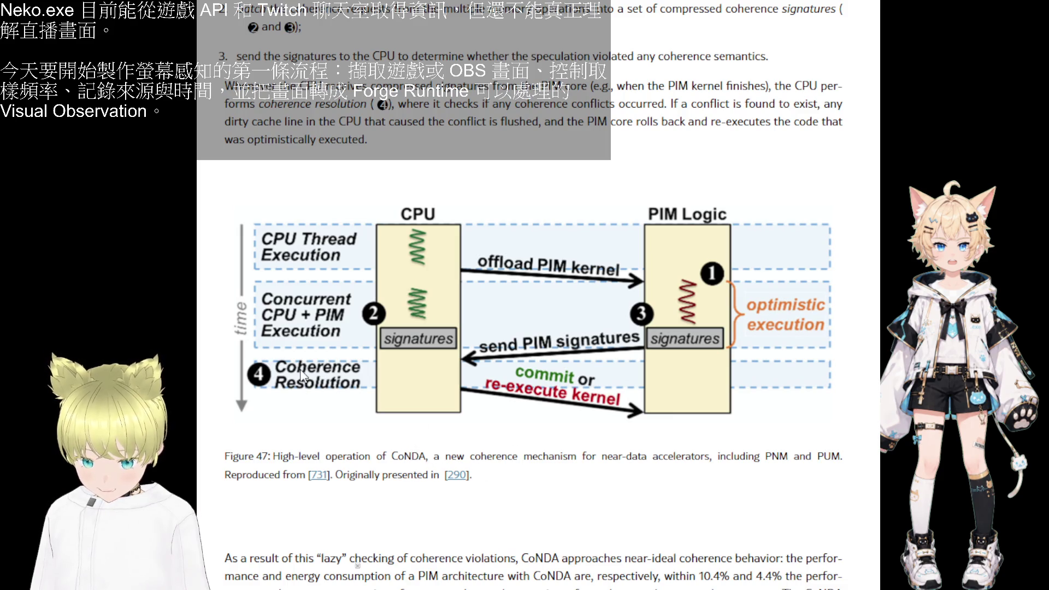
scroll(482, 388, "down", 5)
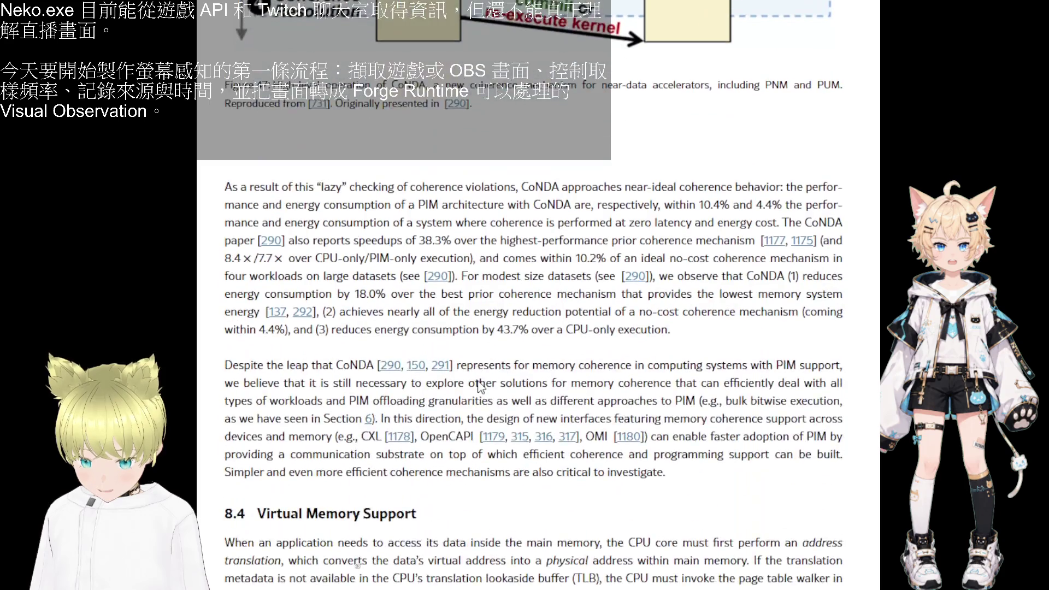
scroll(481, 388, "down", 2)
scroll(474, 326, "down", 4)
scroll(474, 326, "down", 4)
scroll(474, 326, "down", 5)
scroll(459, 333, "down", 2)
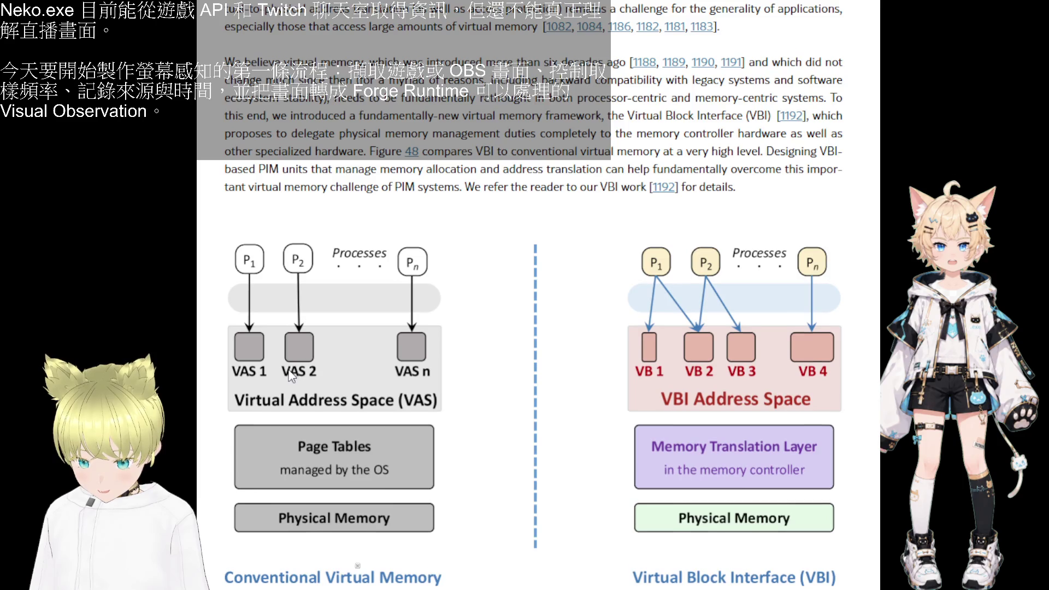
scroll(291, 376, "down", 1)
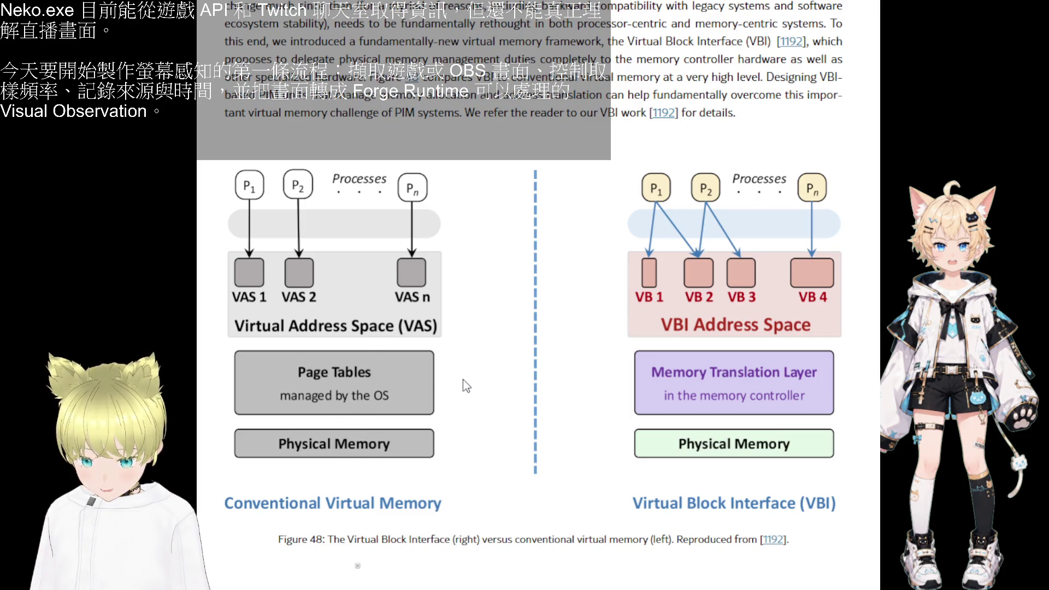
scroll(685, 417, "down", 3)
scroll(685, 417, "down", 2)
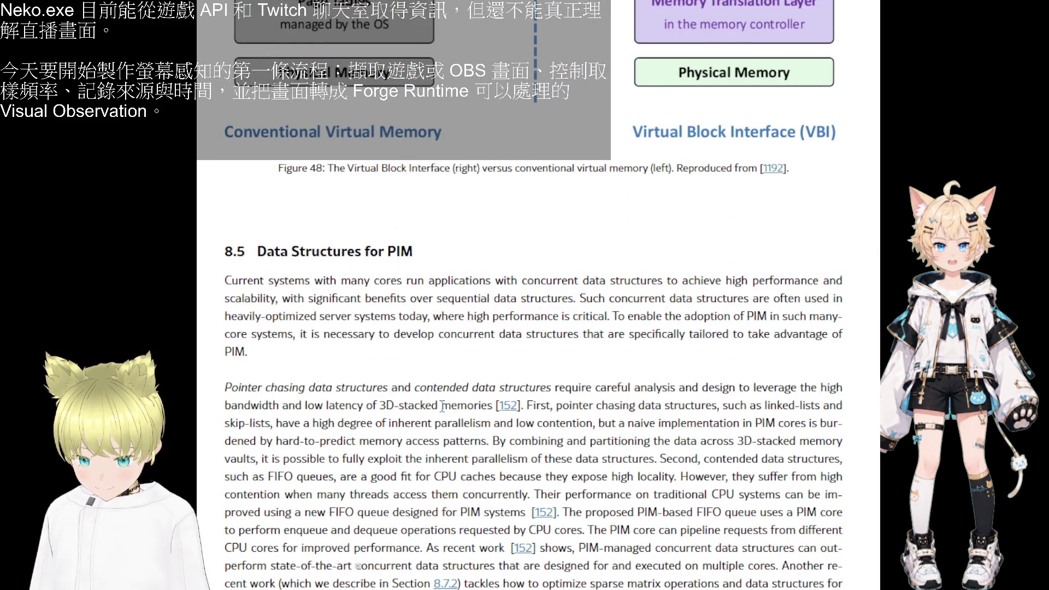
scroll(445, 407, "down", 3)
scroll(432, 395, "down", 4)
scroll(427, 390, "down", 5)
scroll(425, 386, "down", 3)
scroll(424, 385, "down", 4)
scroll(414, 381, "down", 3)
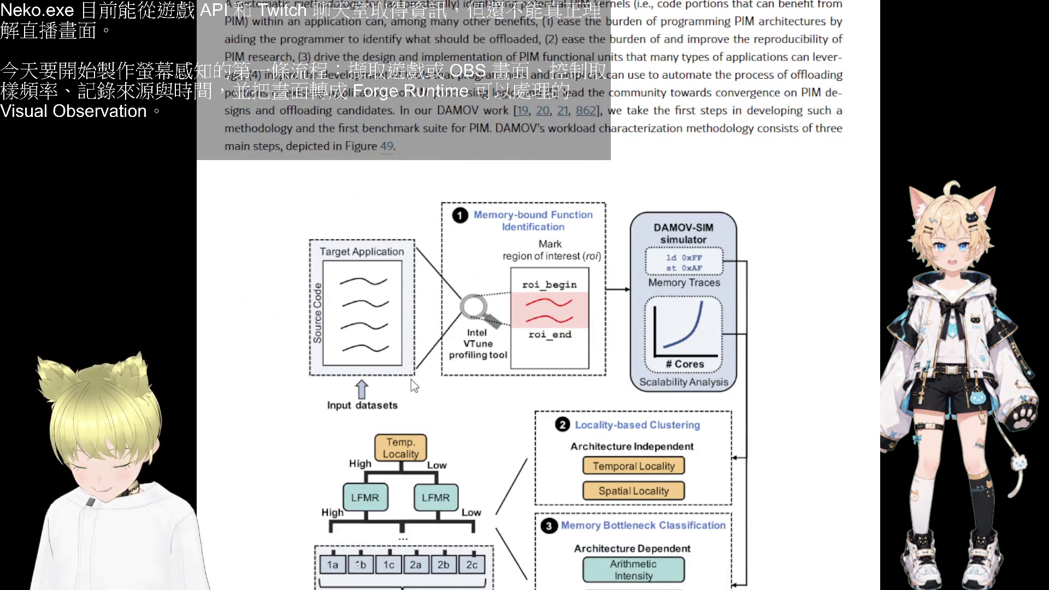
scroll(414, 384, "down", 2)
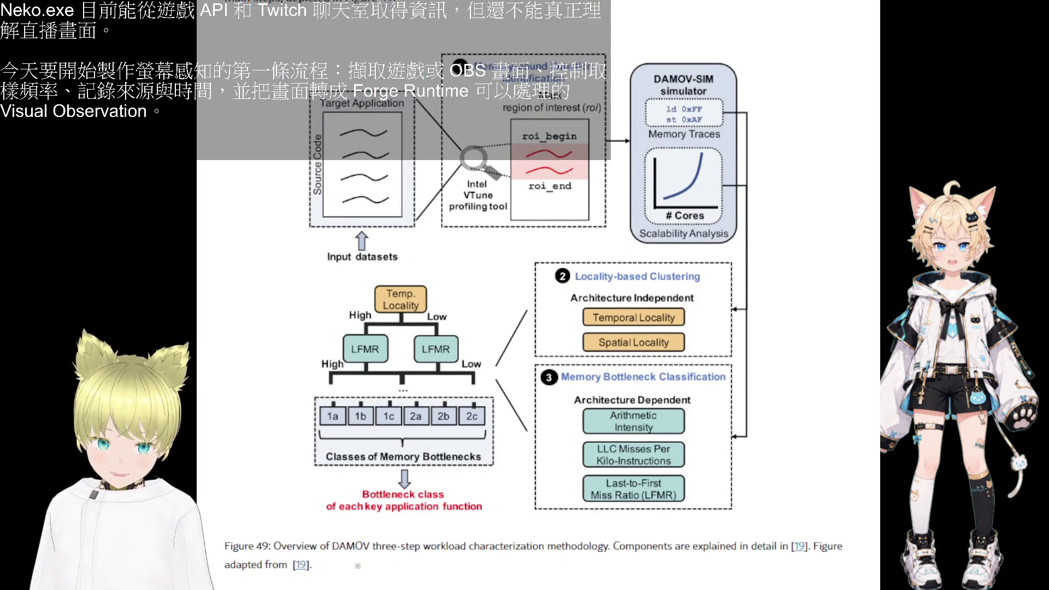
- Briefly check the ChatGPT conversation, then return to the paper at Figure 49
key("alt+Tab")
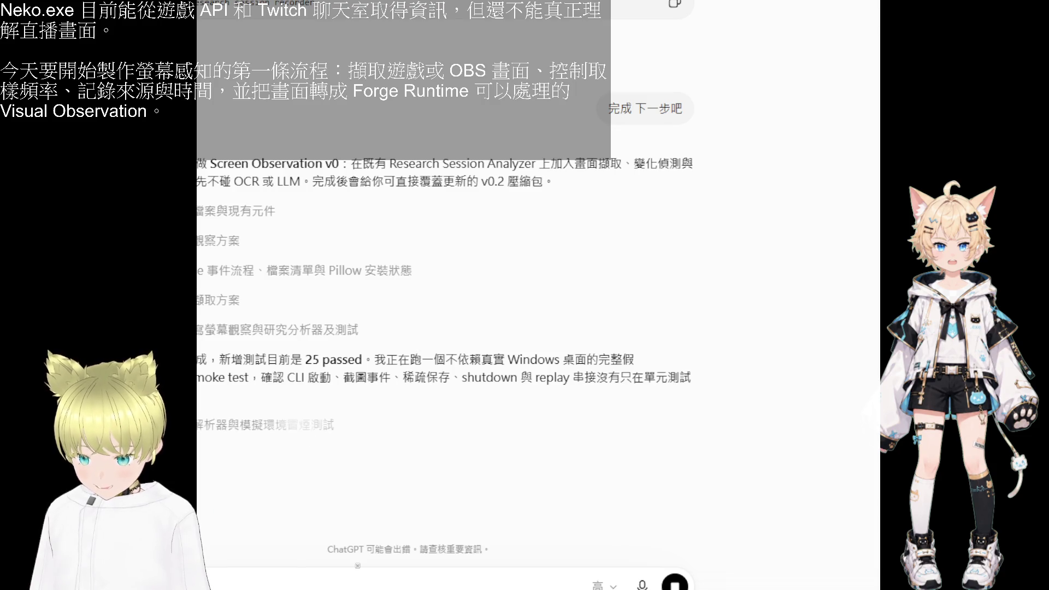
key("alt+Tab")
scroll(493, 379, "down", 2)
scroll(464, 376, "up", 1)
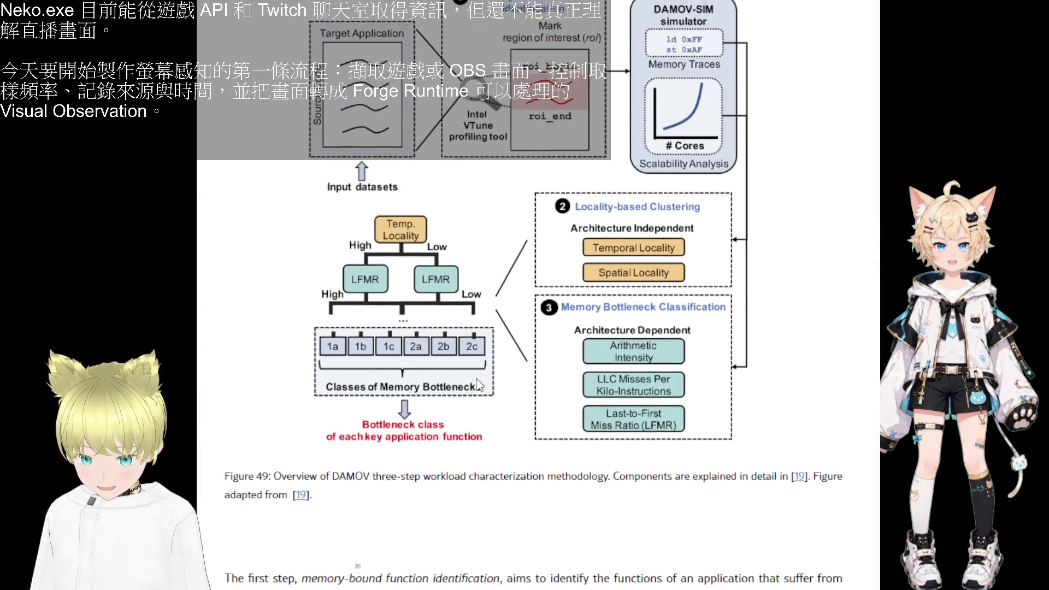
scroll(464, 375, "up", 1)
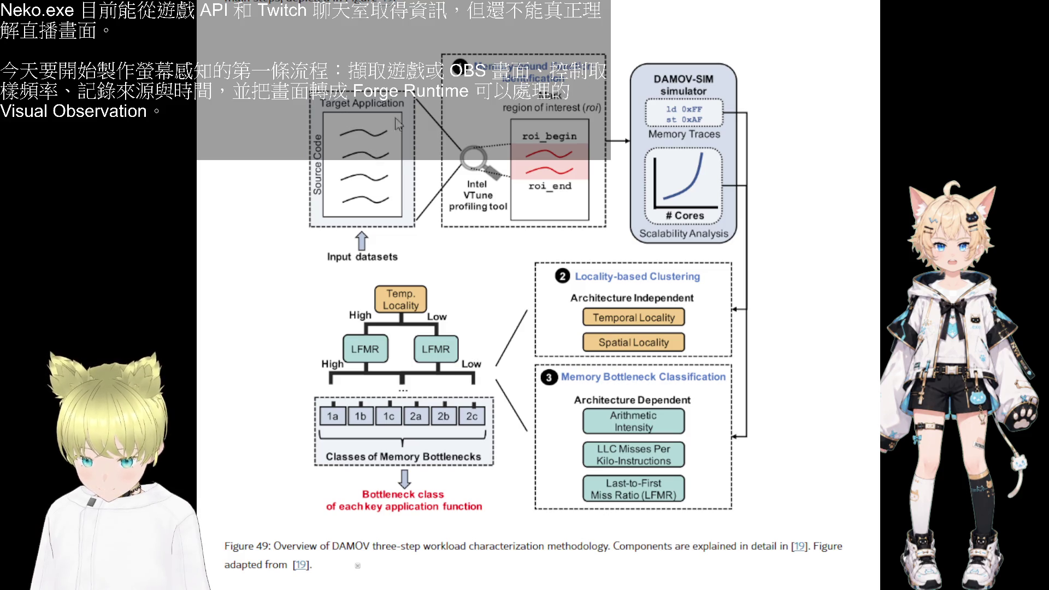
scroll(602, 289, "down", 5)
scroll(492, 286, "down", 5)
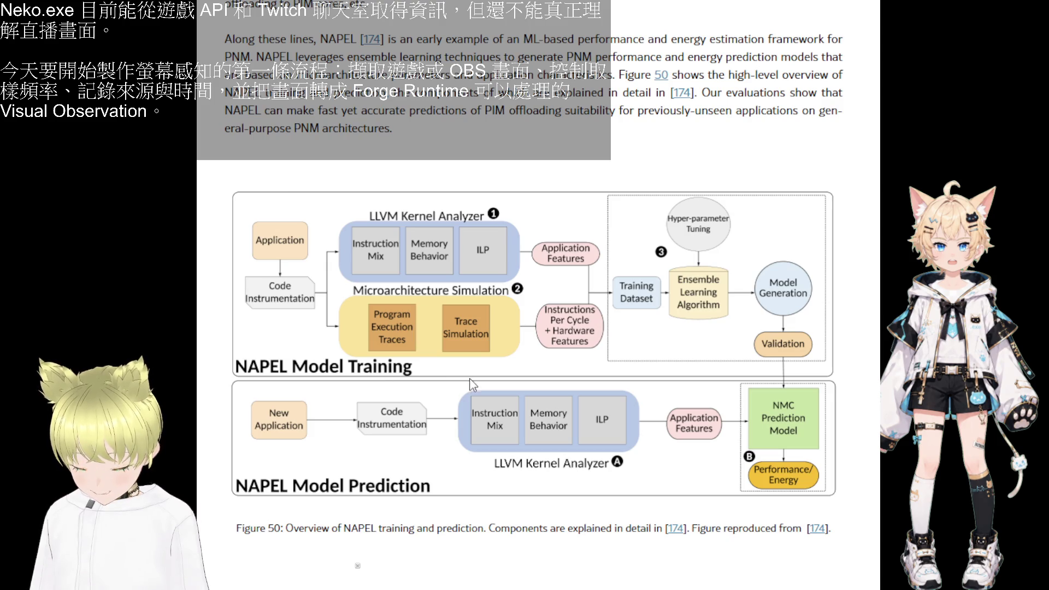
scroll(589, 456, "down", 5)
scroll(715, 427, "down", 10)
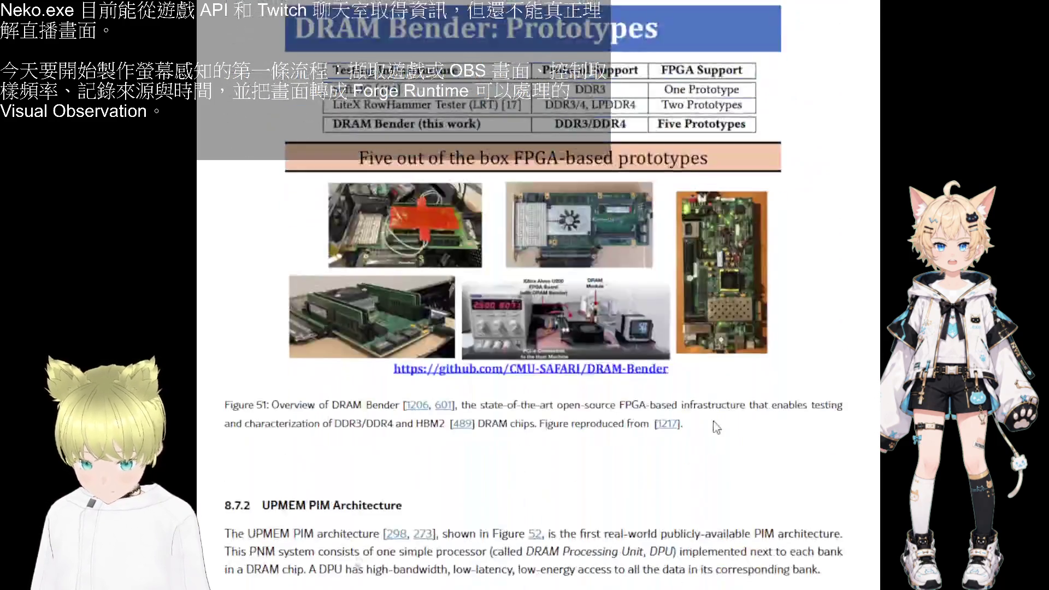
scroll(406, 210, "up", 3)
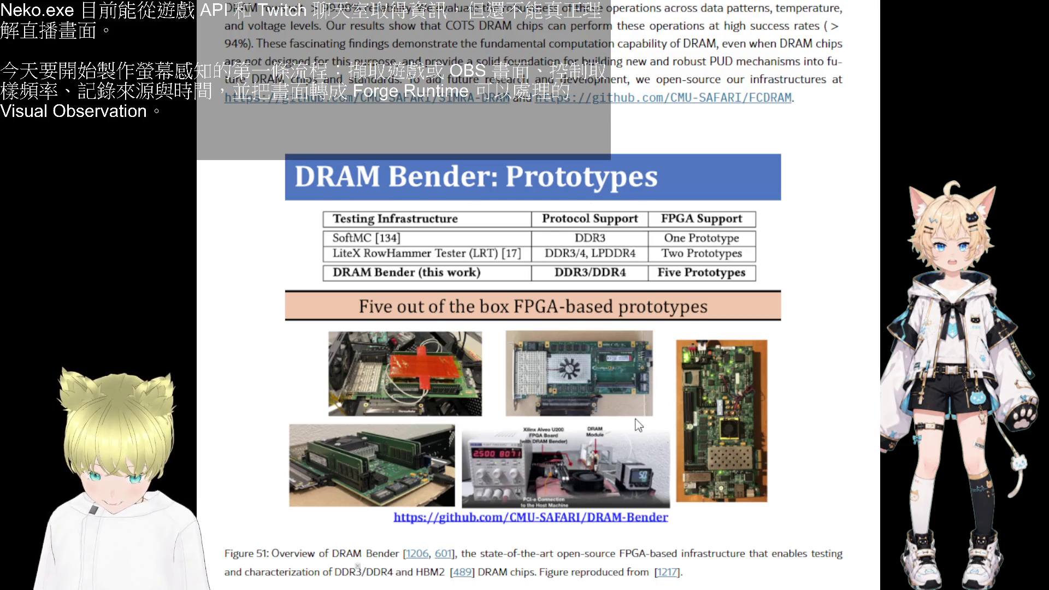
scroll(635, 415, "down", 5)
scroll(634, 416, "down", 3)
scroll(634, 415, "down", 3)
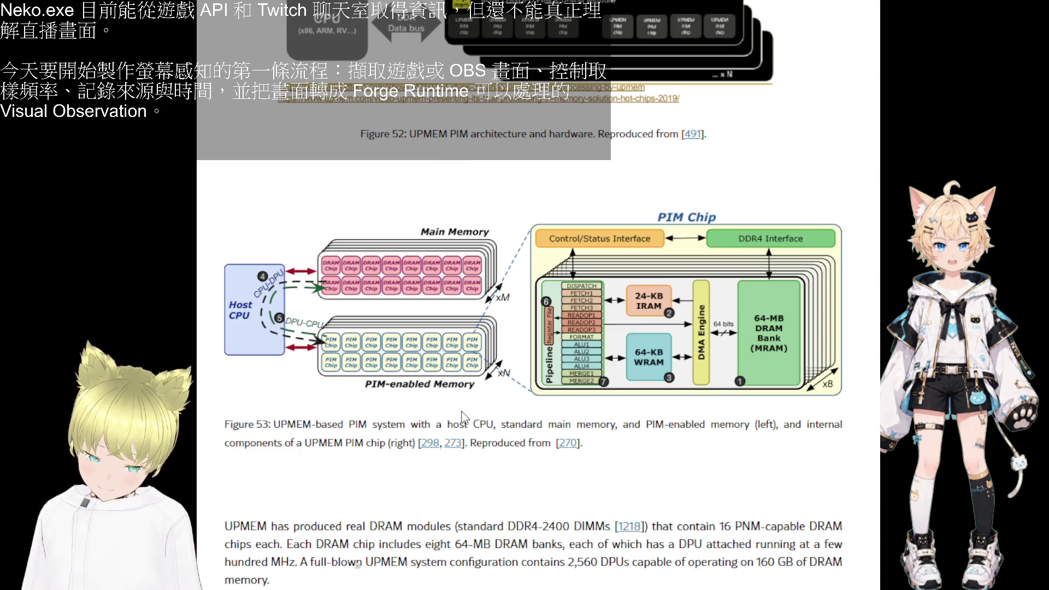
scroll(739, 412, "down", 5)
scroll(578, 444, "down", 10)
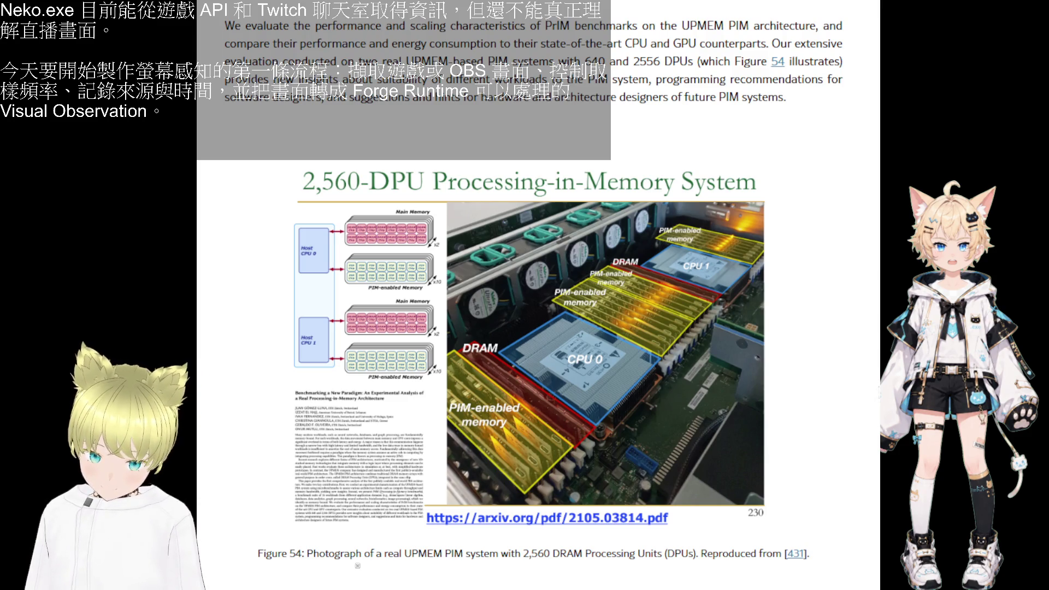
scroll(865, 397, "down", 5)
scroll(865, 398, "down", 5)
scroll(864, 398, "down", 1)
scroll(865, 398, "down", 2)
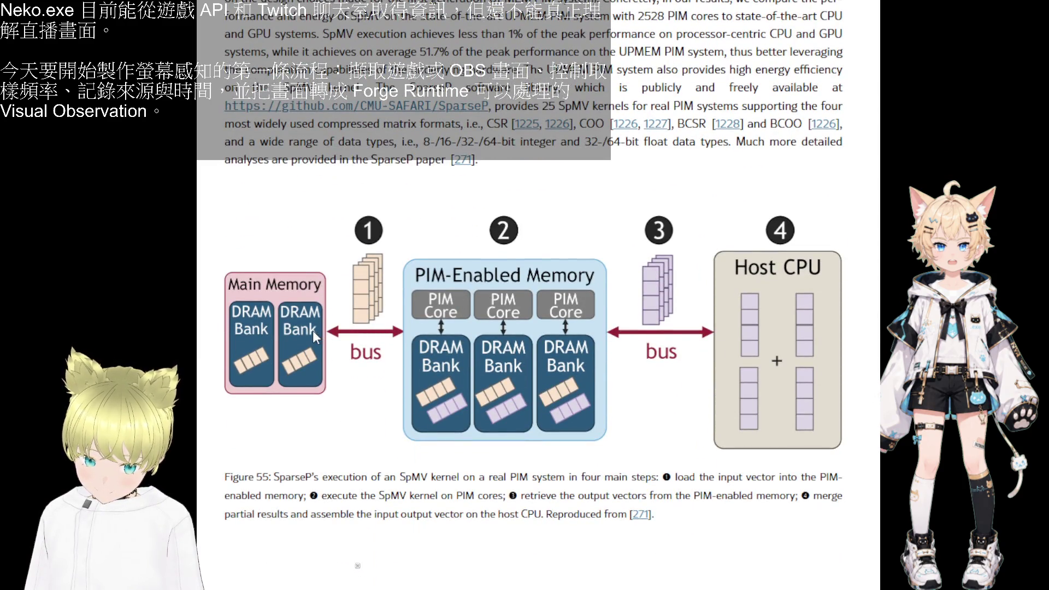
scroll(314, 336, "down", 1)
scroll(344, 246, "down", 5)
scroll(369, 165, "down", 5)
scroll(394, 102, "up", 3)
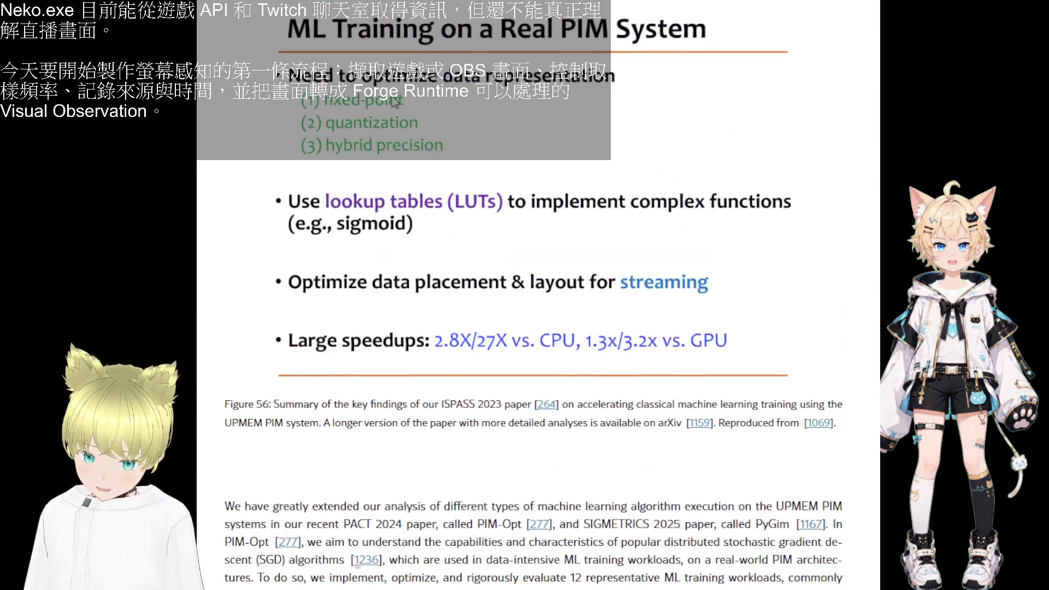
scroll(623, 287, "down", 5)
scroll(621, 328, "down", 6)
scroll(622, 358, "down", 3)
scroll(389, 311, "down", 4)
scroll(370, 307, "down", 5)
scroll(377, 320, "down", 4)
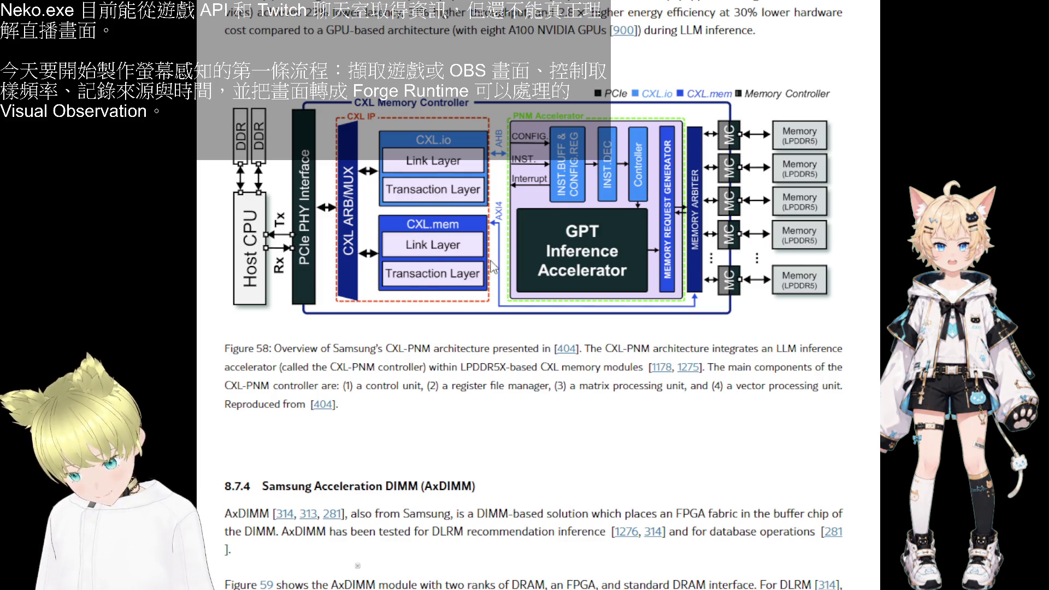
scroll(427, 267, "down", 5)
scroll(488, 265, "down", 3)
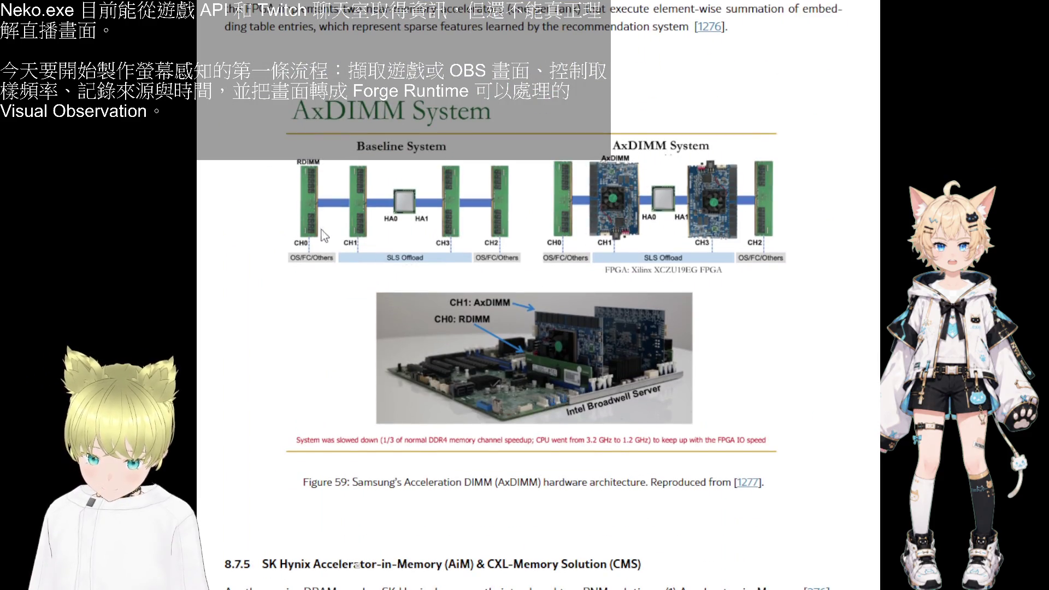
scroll(721, 214, "down", 5)
scroll(724, 218, "down", 6)
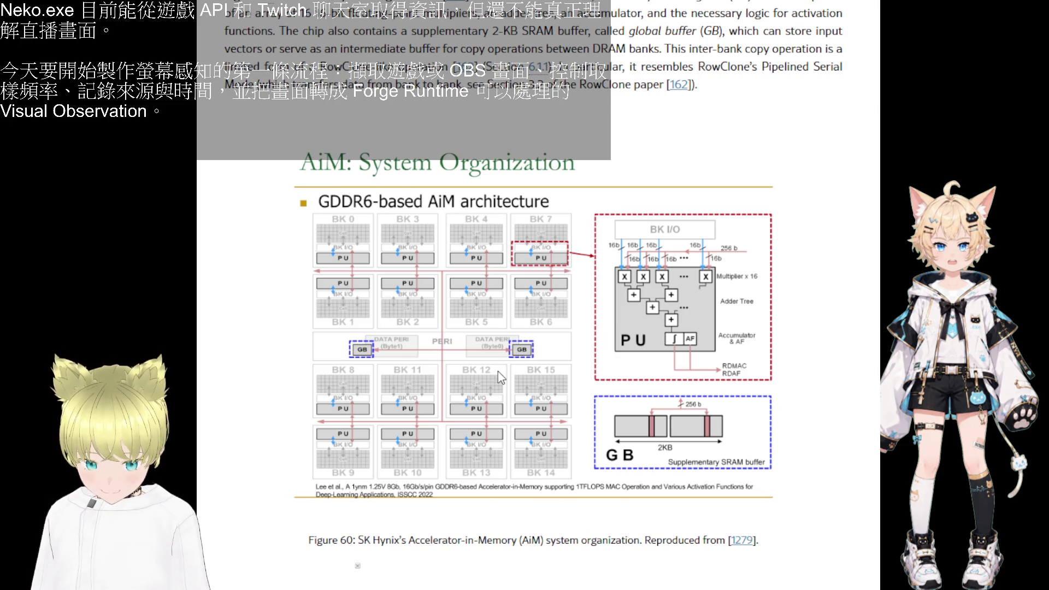
scroll(515, 353, "down", 1)
scroll(505, 364, "down", 3)
scroll(501, 370, "down", 8)
scroll(502, 370, "down", 3)
scroll(502, 370, "up", 1)
scroll(574, 345, "down", 10)
scroll(553, 423, "down", 15)
scroll(553, 422, "down", 15)
scroll(553, 423, "down", 10)
scroll(553, 423, "down", 10)
scroll(553, 423, "down", 10)
scroll(552, 423, "up", 10)
scroll(358, 565, "down", 15)
- Jump back to the paper's title page and abstract after skimming to the references
key("Home")
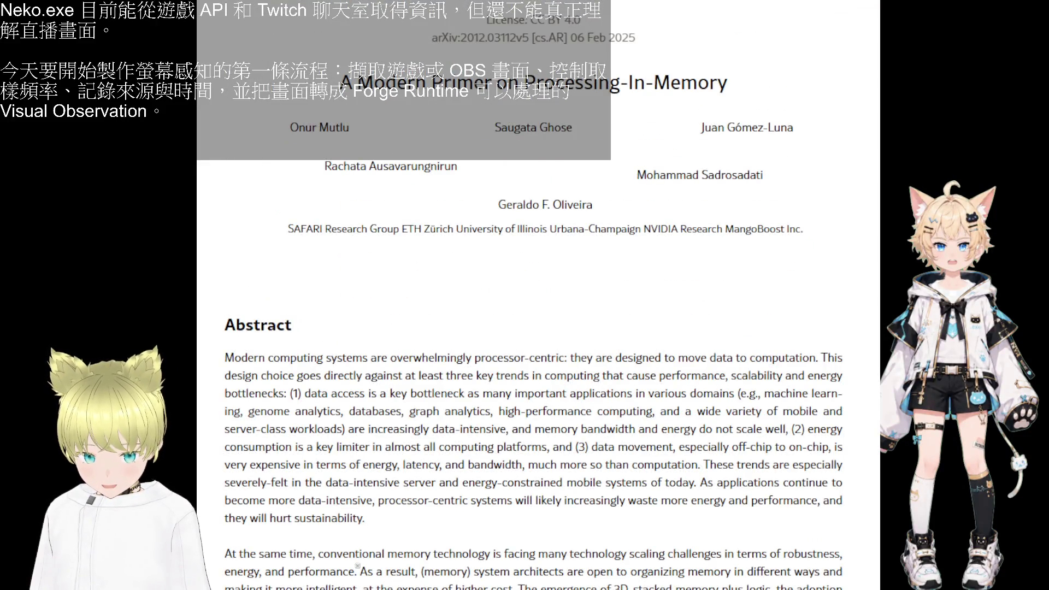
- Return to ChatGPT and paste the downloaded v0.2 zip file path into a new message
key("alt+Tab")
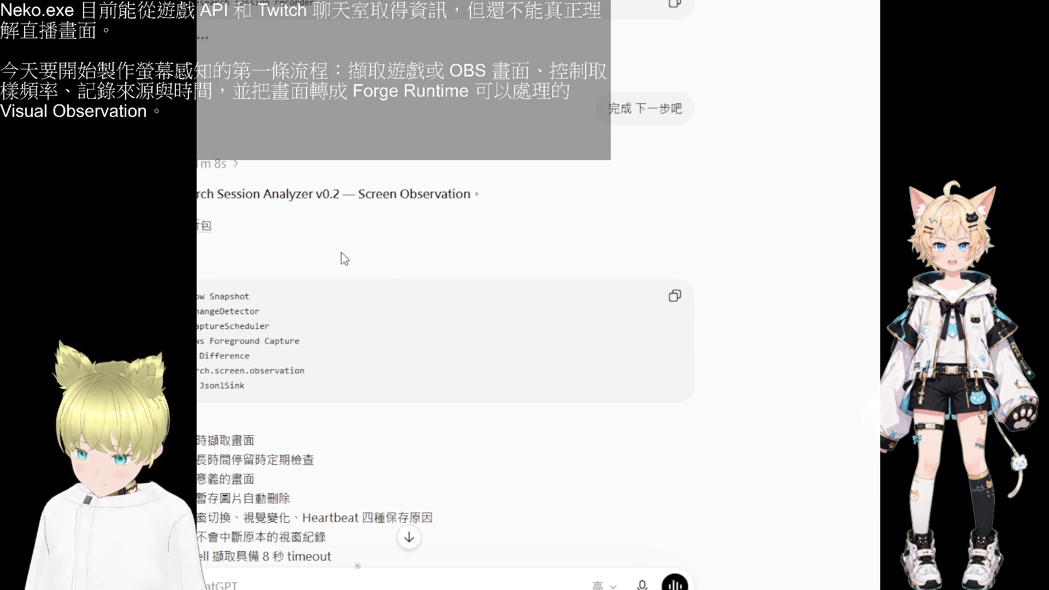
scroll(256, 315, "down", 4)
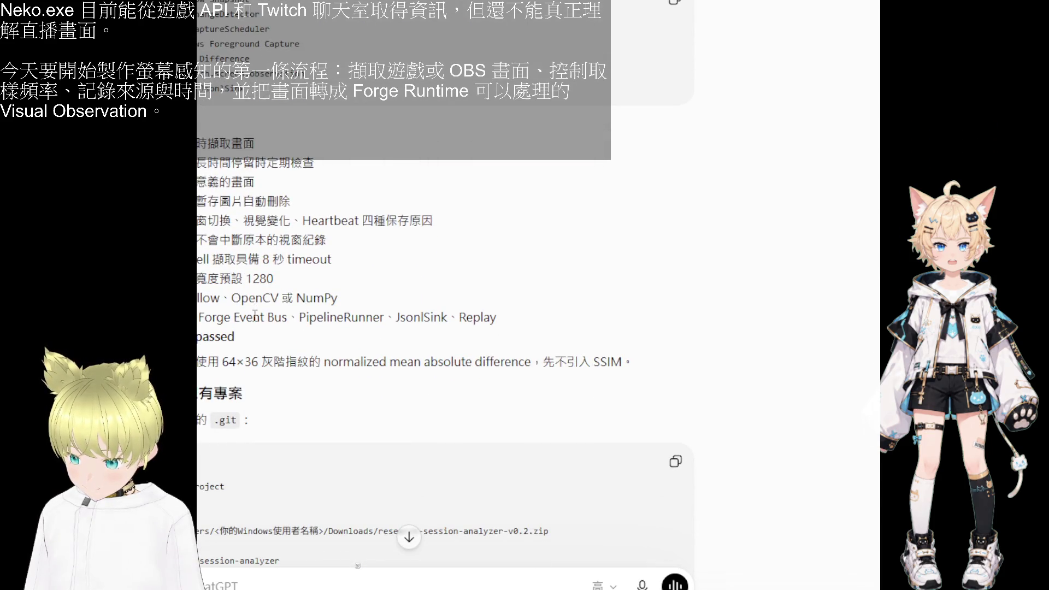
scroll(256, 316, "down", 1)
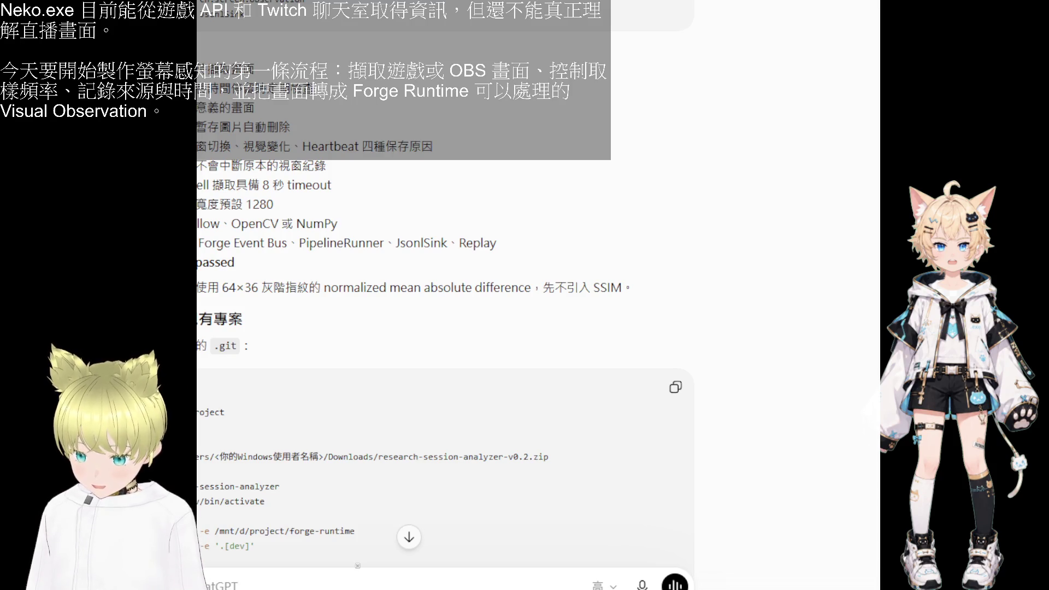
key("ctrl+v")
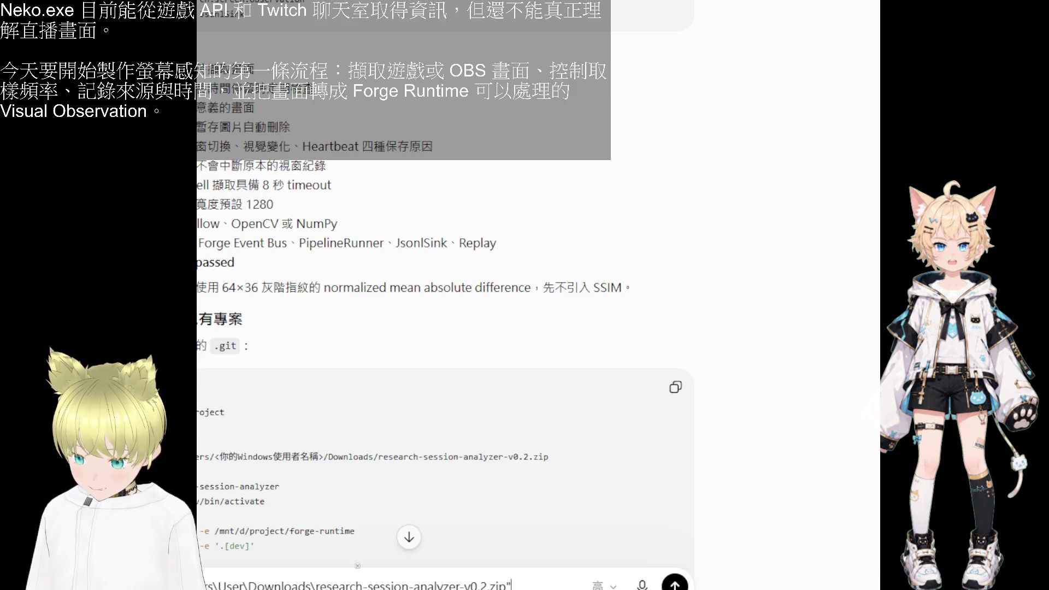
- Replace the drafted zip path with the copied project setup commands
double_click(232, 585)
scroll(299, 489, "down", 2)
scroll(299, 489, "down", 1)
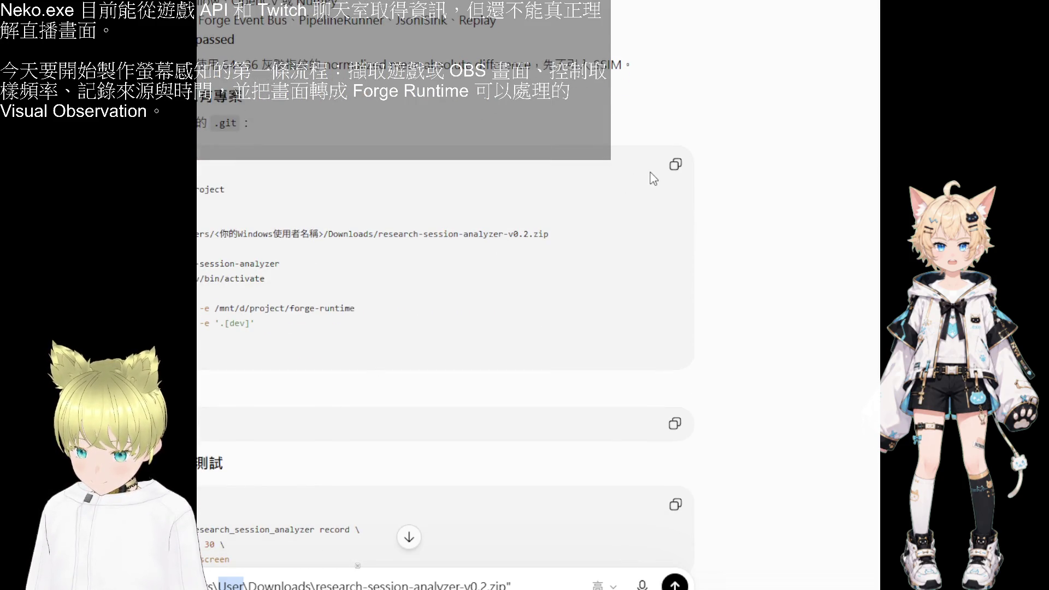
left_click(673, 165)
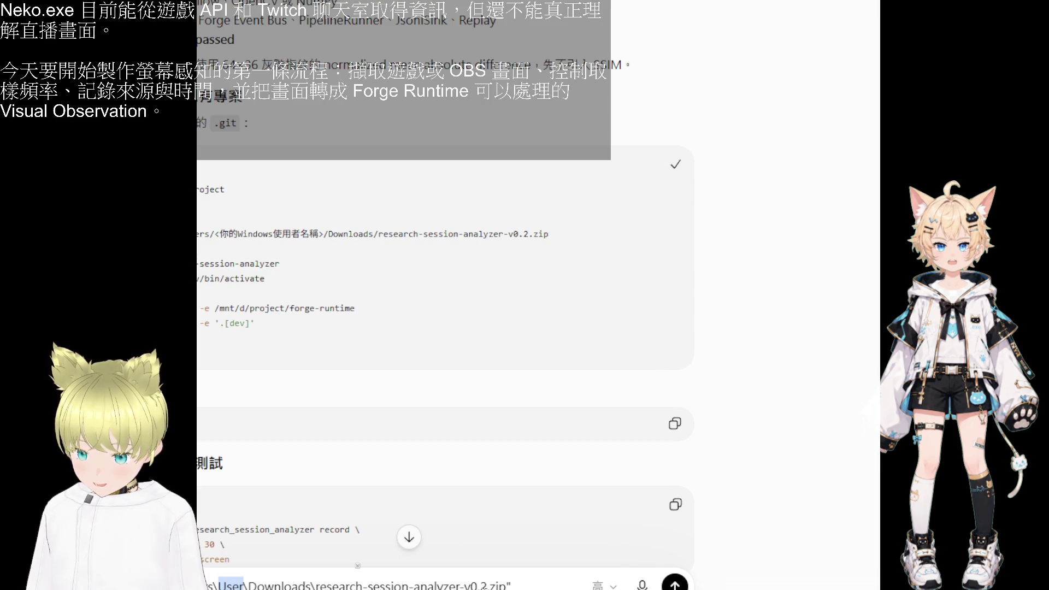
left_click(435, 585)
key("ctrl+a")
key("ctrl+v")
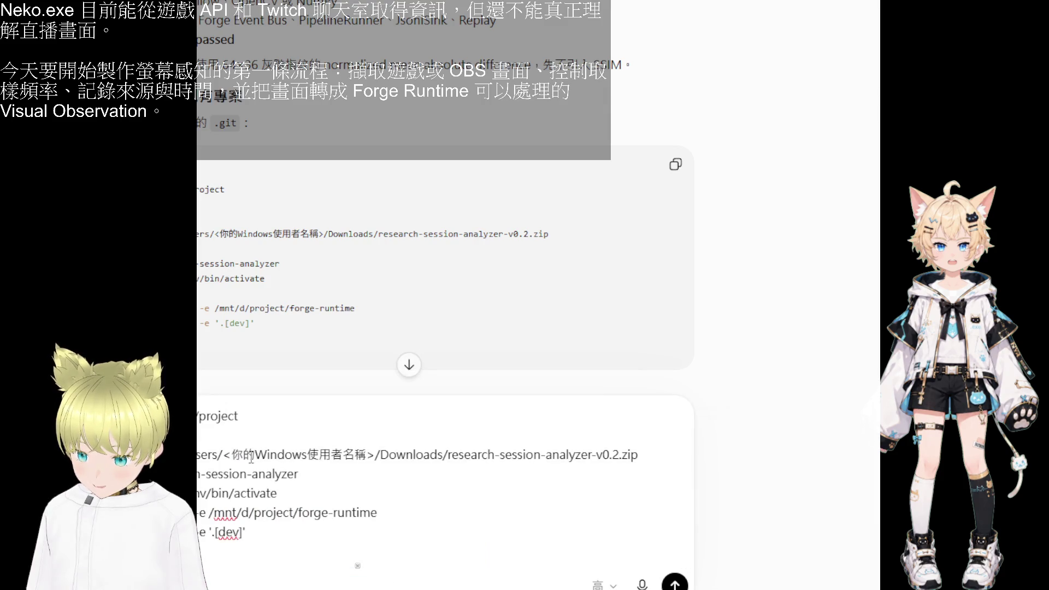
- Edit the Windows user name placeholder, then clear the whole message box
left_click_drag(223, 454, 365, 456)
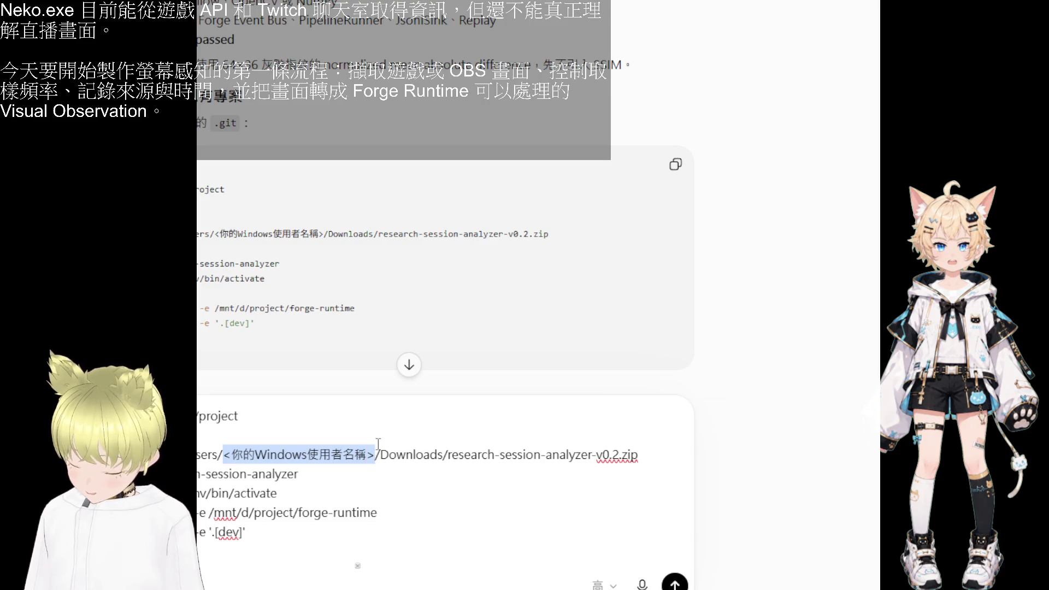
type("UU")
key("BackSpace")
key("BackSpace")
type("ser")
key("ctrl+a")
key("ctrl+x")
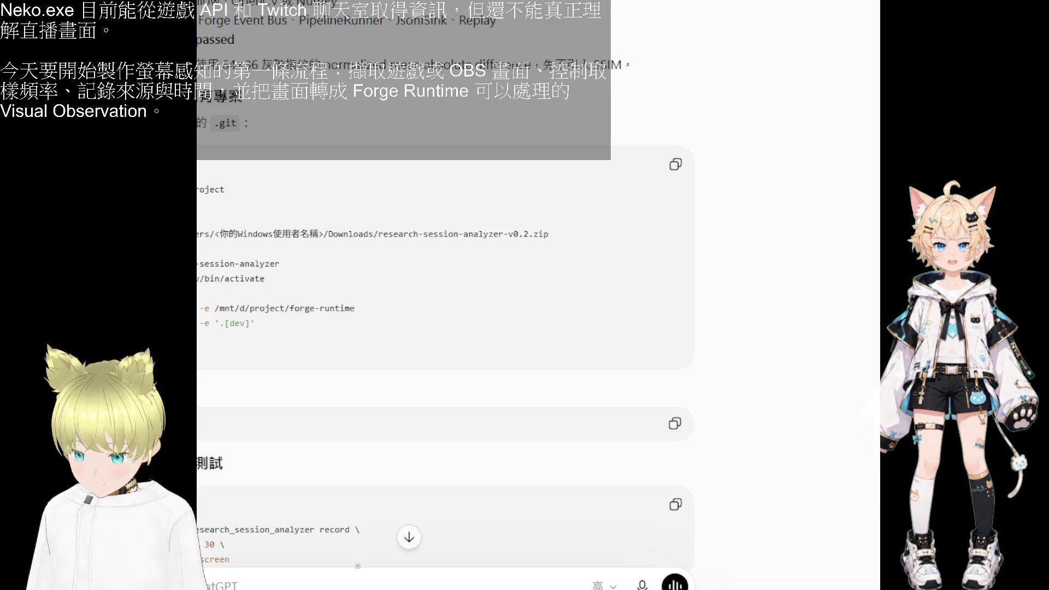
scroll(358, 566, "down", 3)
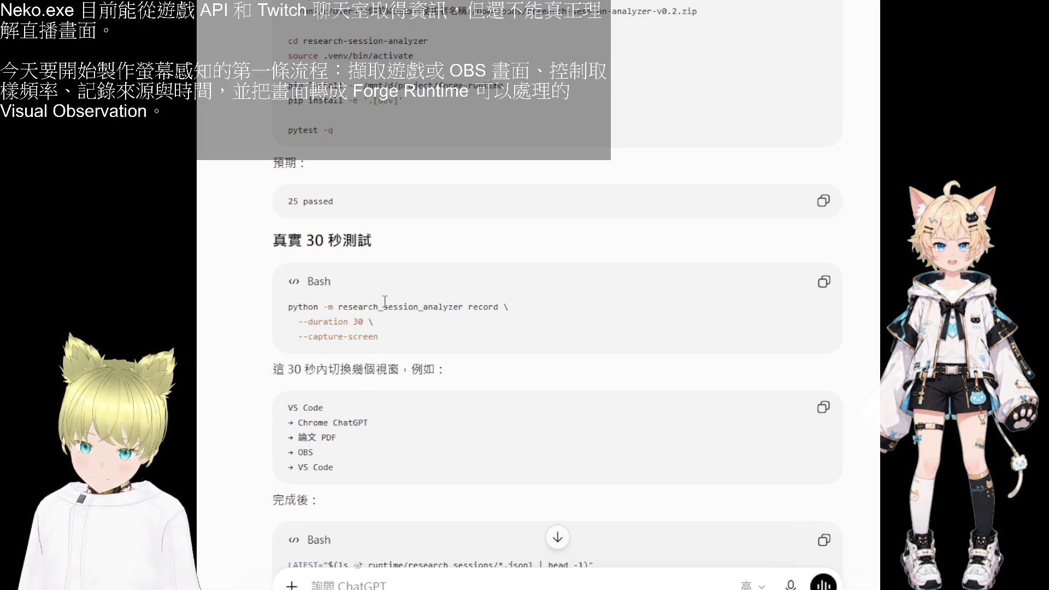
scroll(384, 302, "down", 2)
scroll(385, 302, "down", 3)
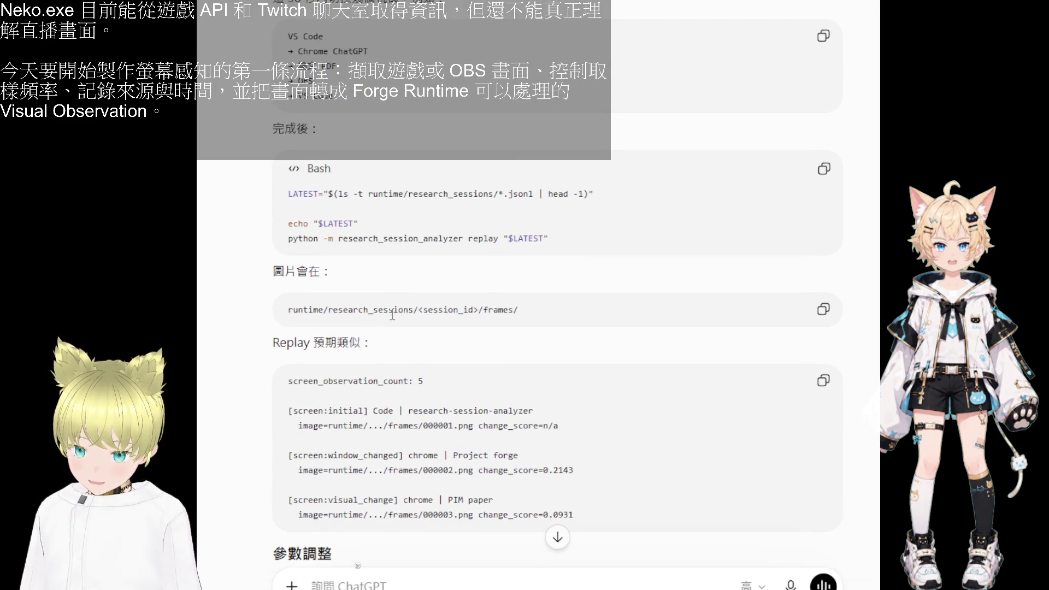
scroll(391, 309, "down", 1)
scroll(394, 320, "down", 1)
scroll(404, 348, "down", 1)
scroll(404, 348, "down", 1)
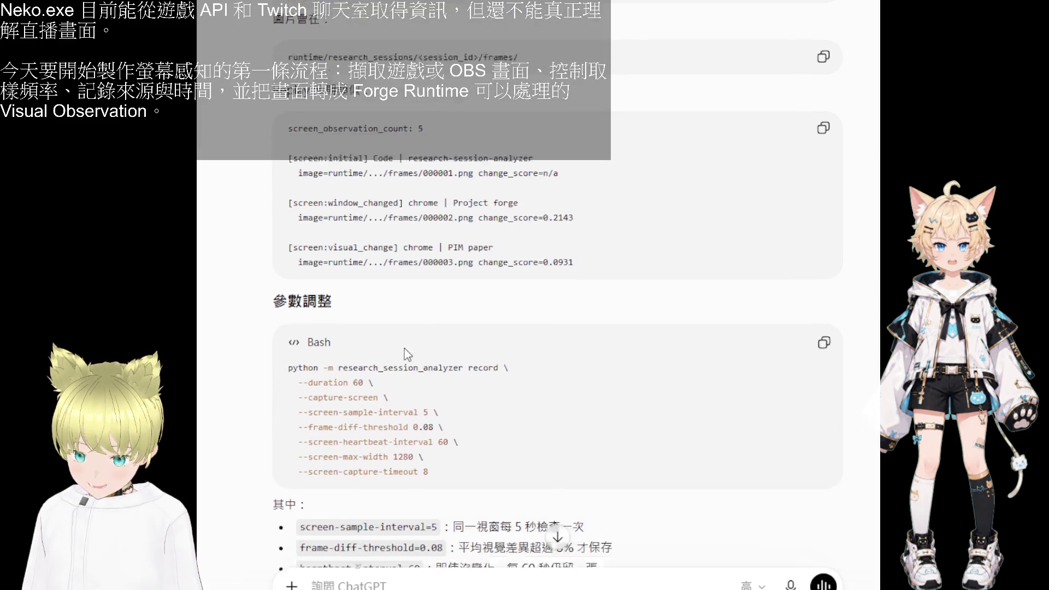
scroll(404, 348, "down", 2)
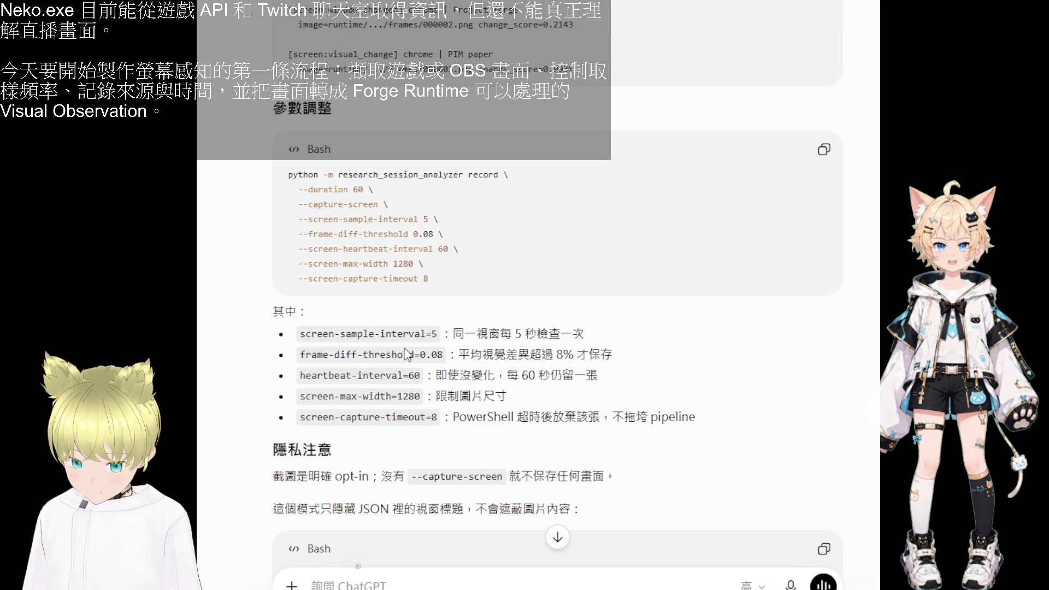
scroll(406, 354, "down", 1)
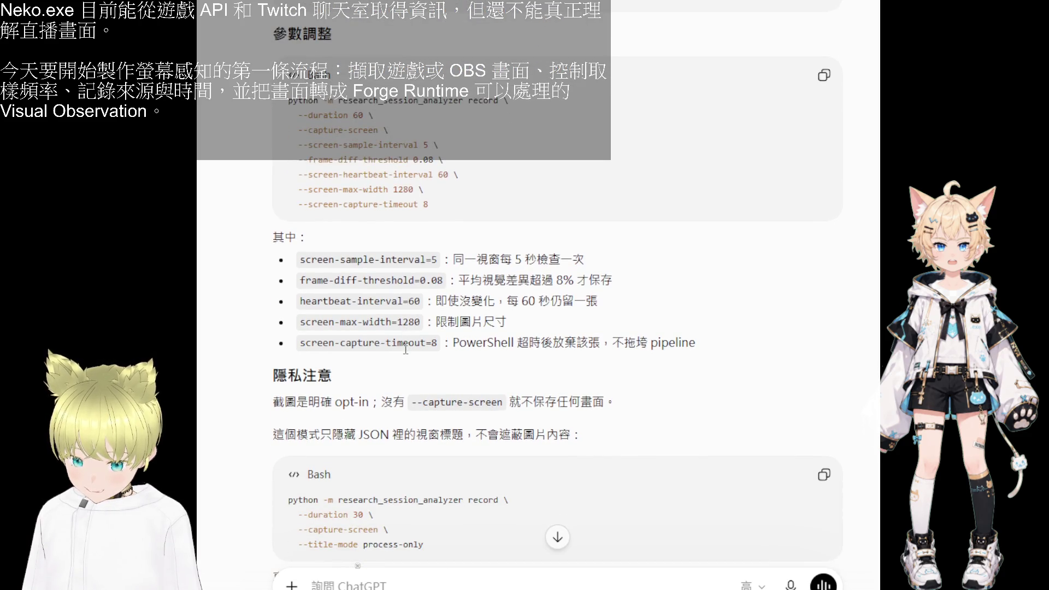
scroll(404, 348, "down", 1)
scroll(403, 348, "down", 1)
scroll(404, 348, "down", 1)
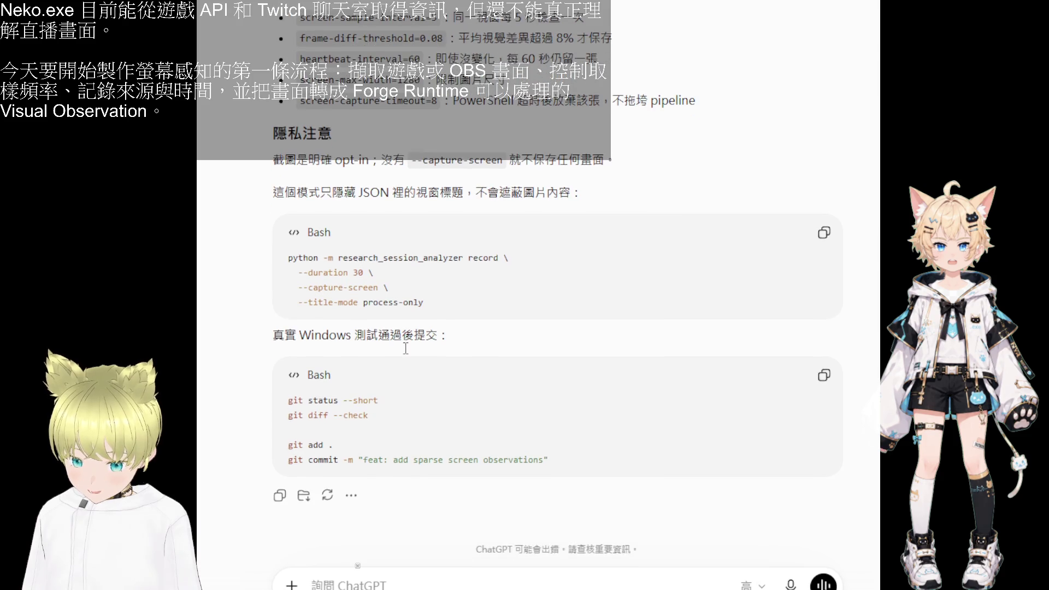
scroll(405, 349, "up", 6)
scroll(405, 348, "down", 2)
scroll(404, 348, "down", 2)
scroll(404, 348, "down", 1)
scroll(404, 348, "up", 5)
scroll(404, 348, "up", 2)
scroll(406, 348, "up", 1)
scroll(404, 348, "up", 2)
scroll(405, 348, "up", 1)
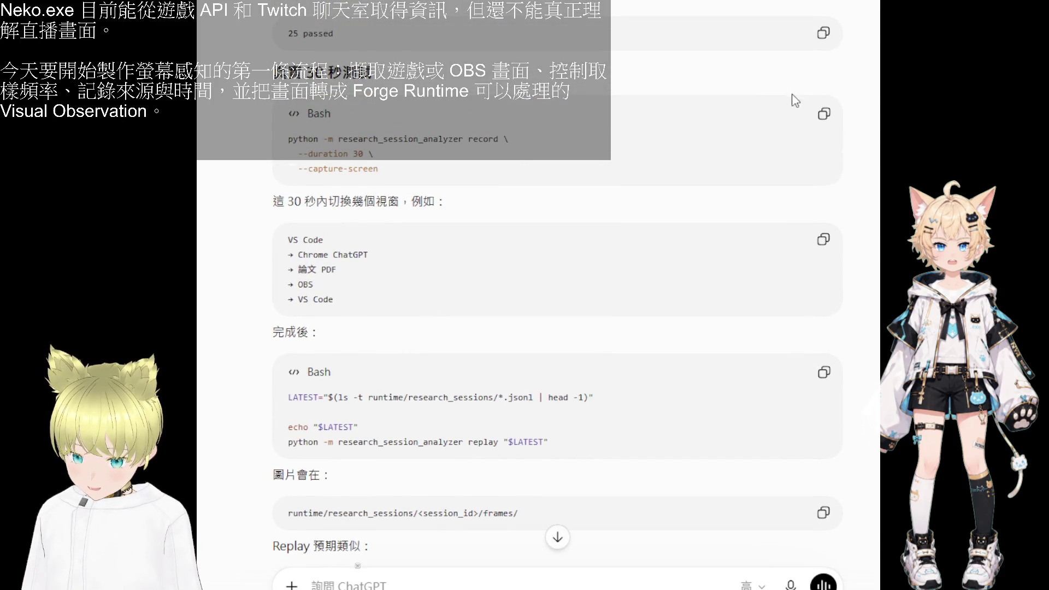
scroll(791, 97, "up", 3)
- Copy the 30-second screen recording test command from the reply
left_click(824, 336)
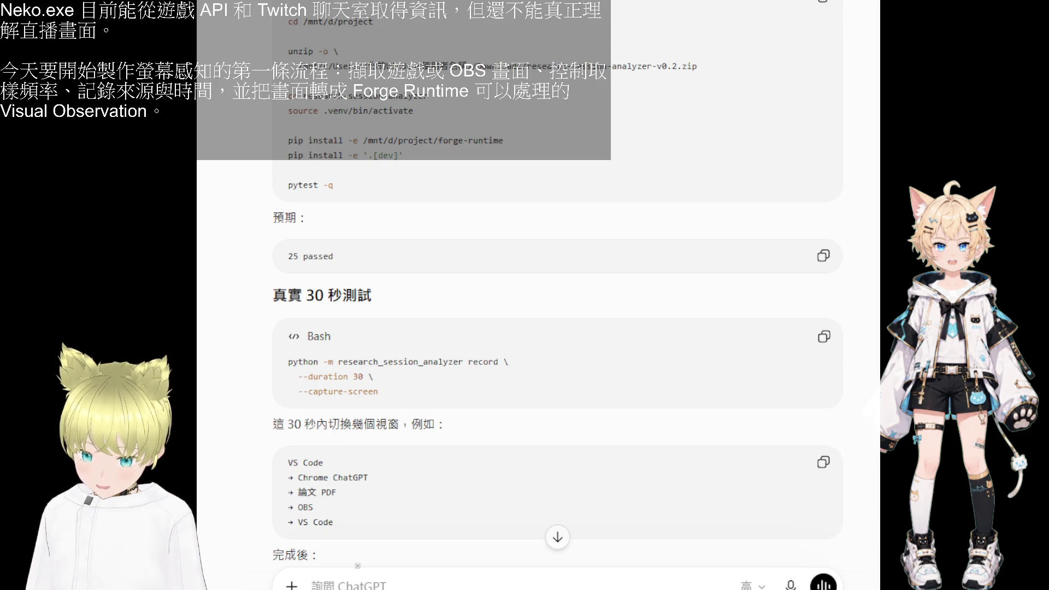
- Send the pasted terminal log from the v0.2 unzip and test attempt to ChatGPT
key("ctrl+v")
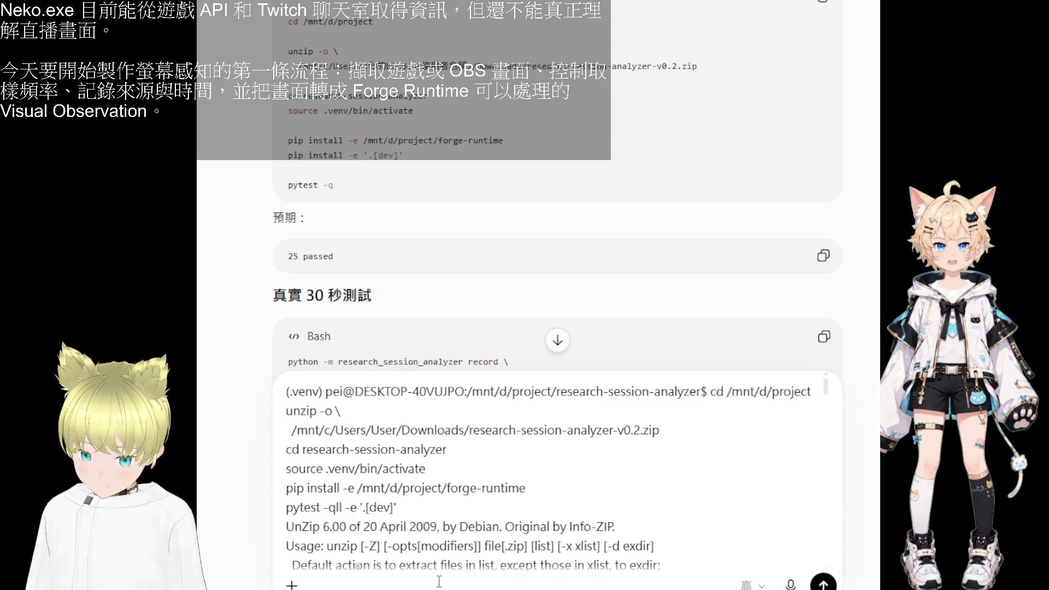
key("Return")
scroll(622, 364, "up", 3)
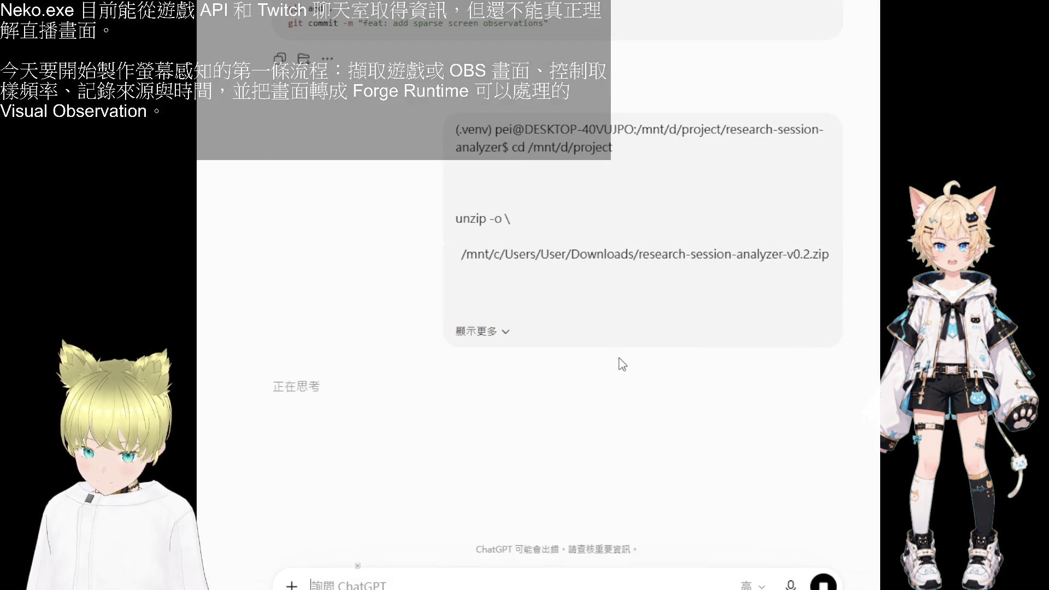
scroll(593, 342, "up", 5)
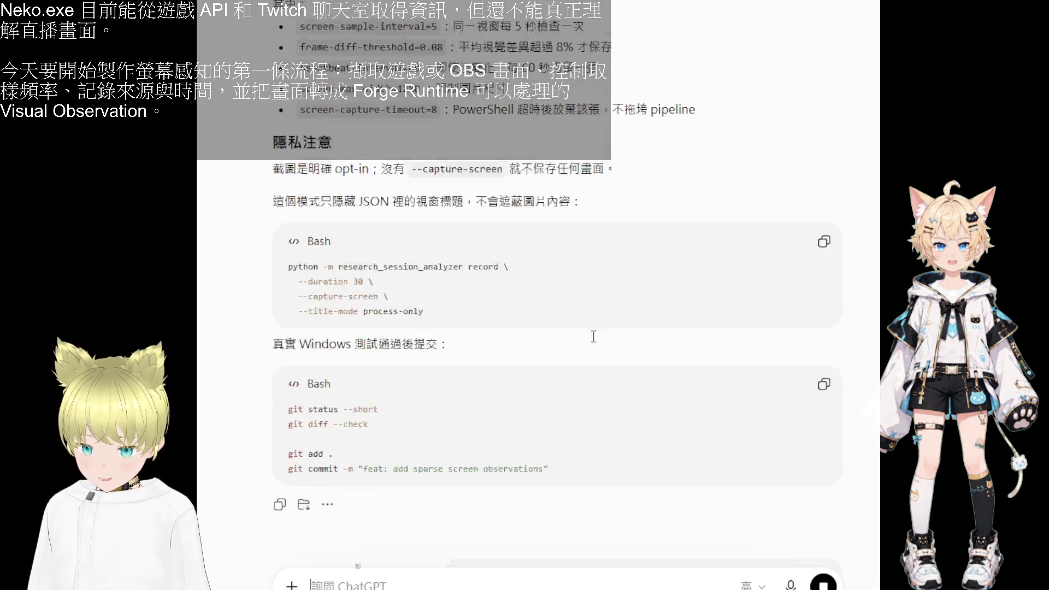
scroll(592, 342, "up", 3)
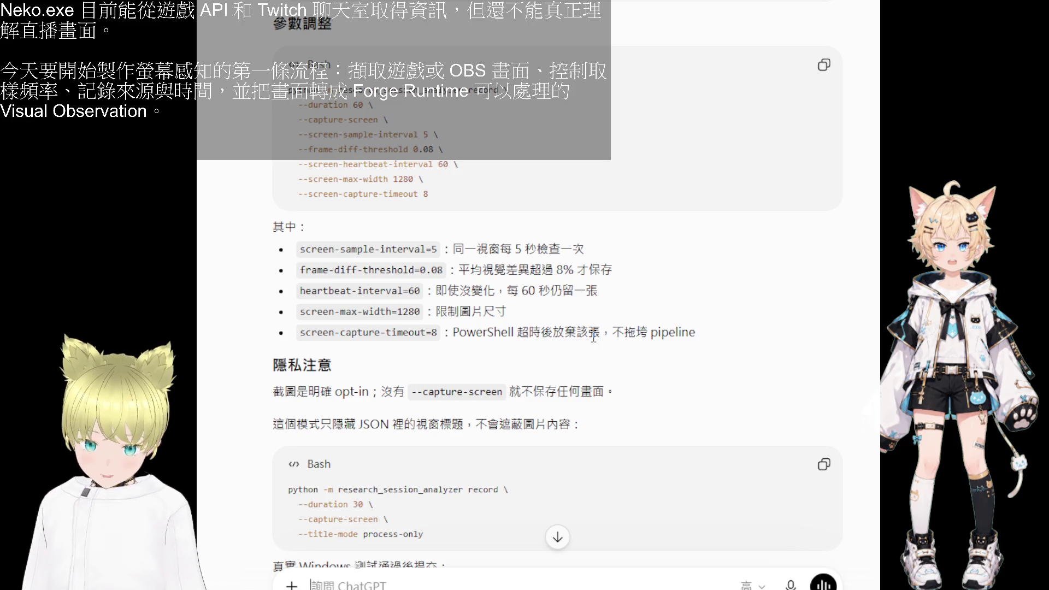
scroll(561, 444, "up", 5)
scroll(561, 444, "up", 5)
scroll(562, 443, "up", 5)
scroll(562, 444, "down", 5)
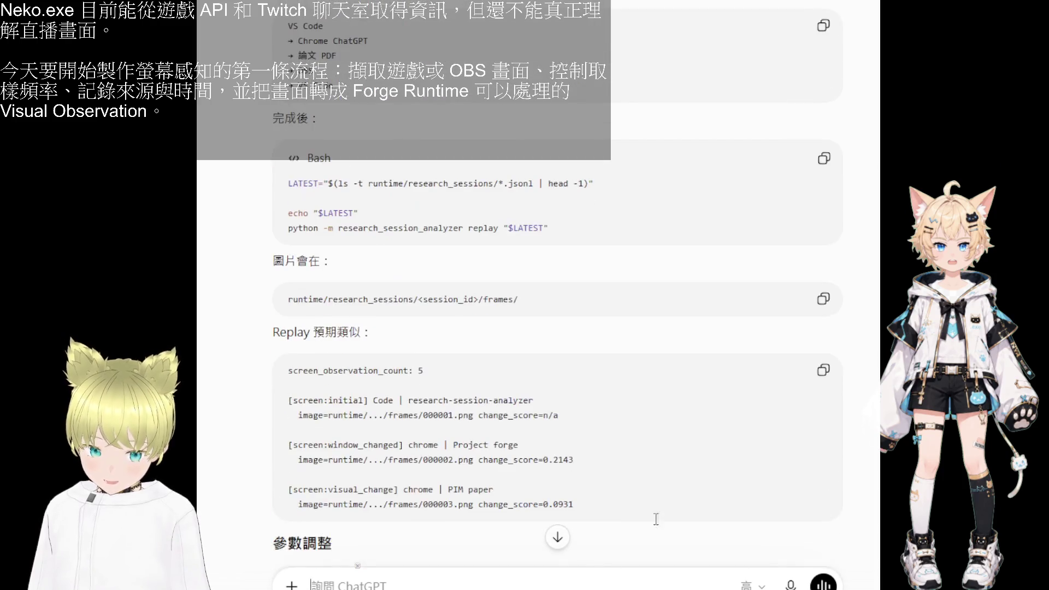
scroll(585, 478, "down", 5)
scroll(584, 477, "down", 5)
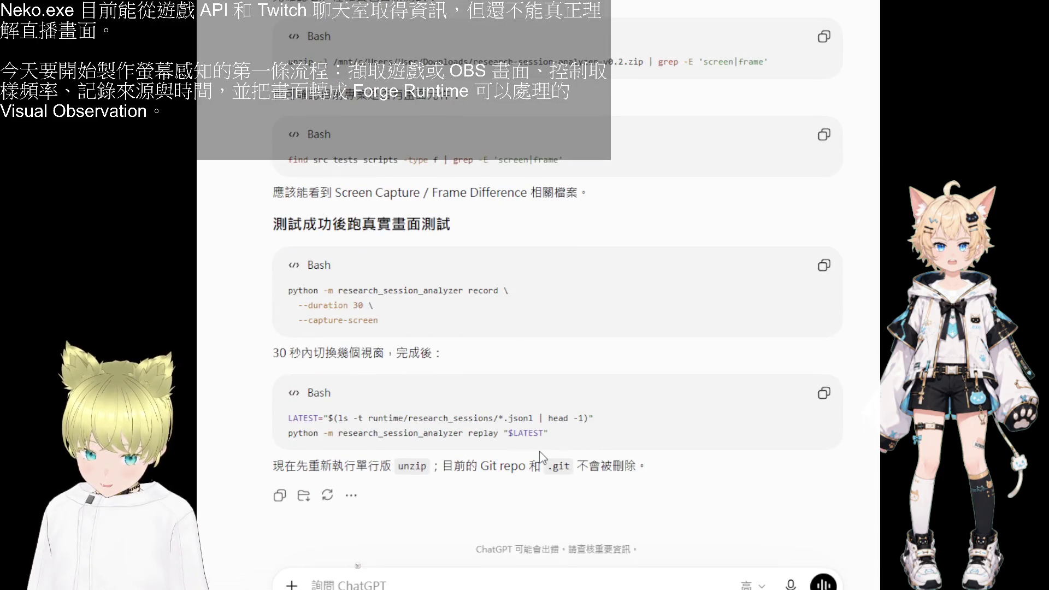
scroll(541, 475, "up", 2)
scroll(541, 474, "up", 8)
scroll(541, 475, "up", 4)
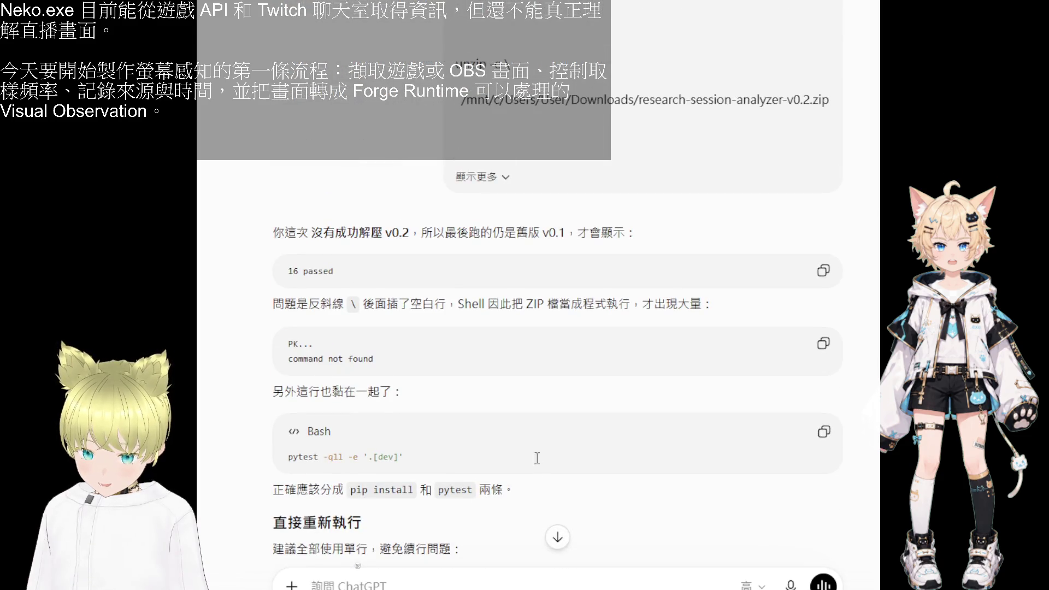
scroll(425, 316, "down", 1)
scroll(425, 316, "down", 3)
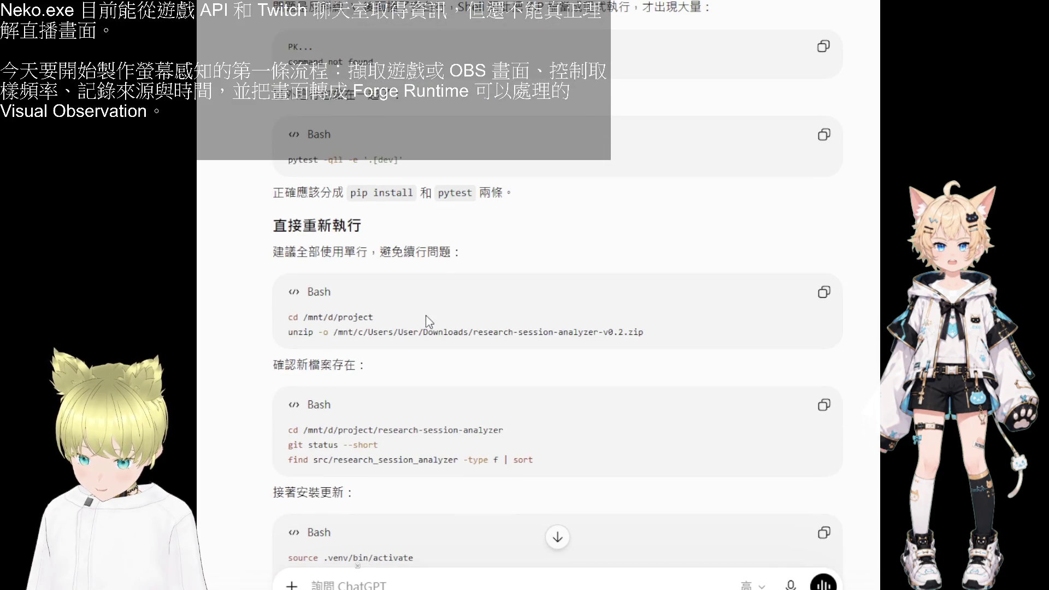
- Copy the single-line unzip commands and the commands that check the new files
left_click(818, 292)
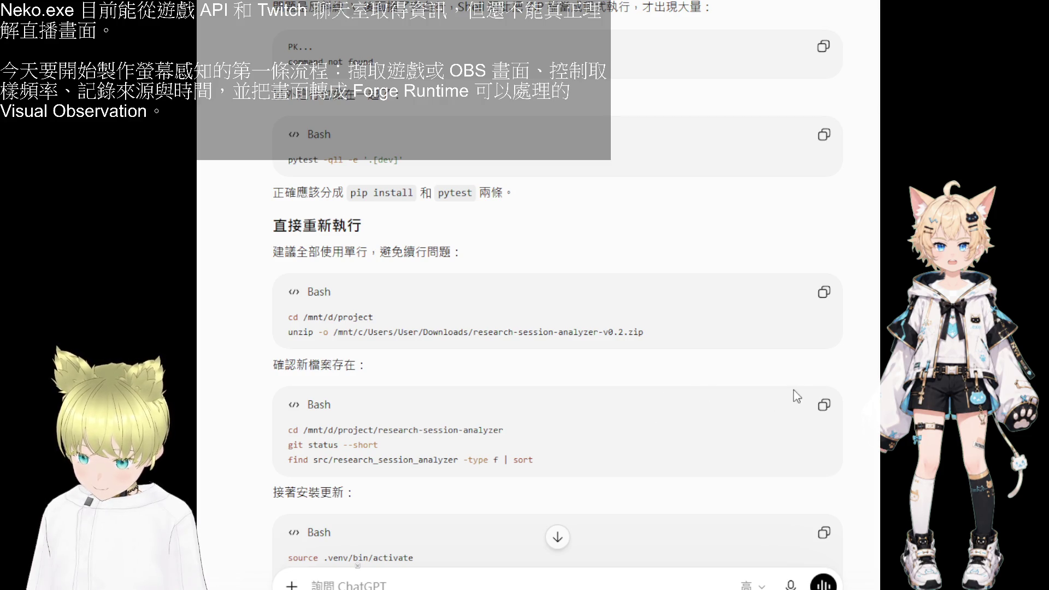
left_click(823, 405)
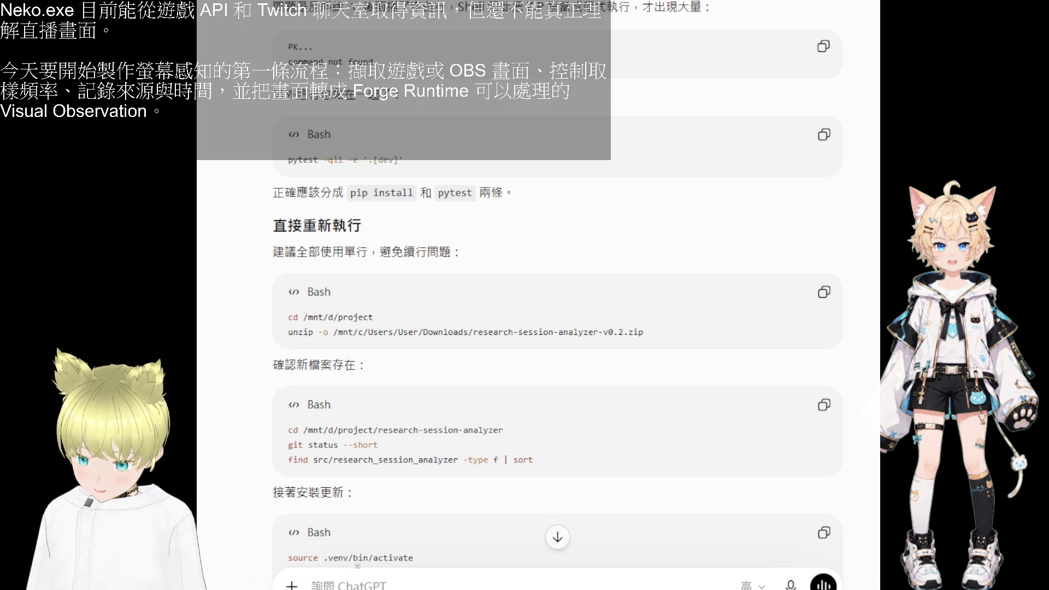
scroll(639, 484, "down", 3)
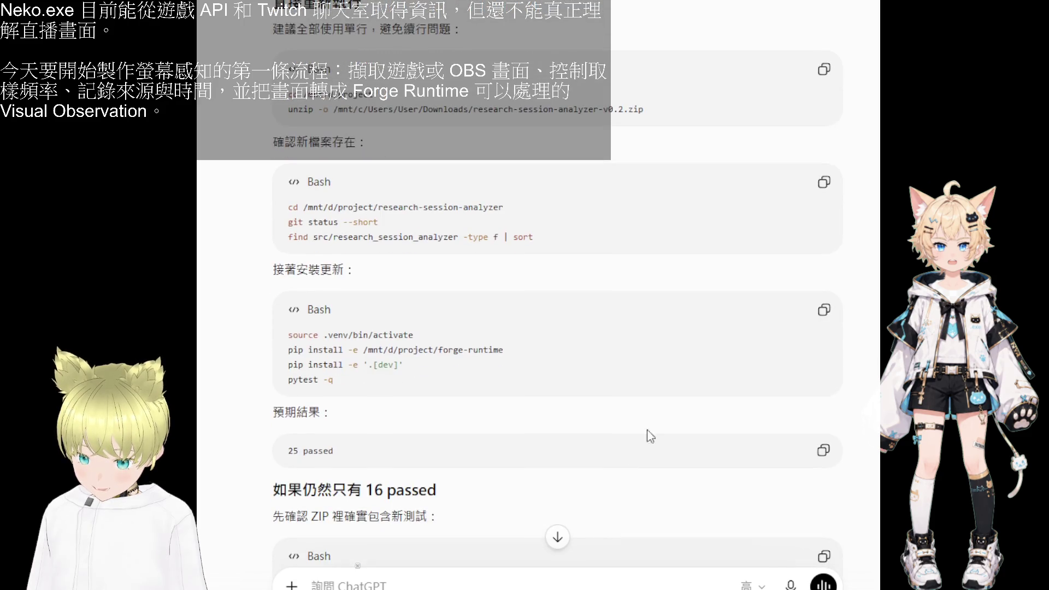
- Copy the environment setup and test commands, then the screen-capture record command
left_click(824, 310)
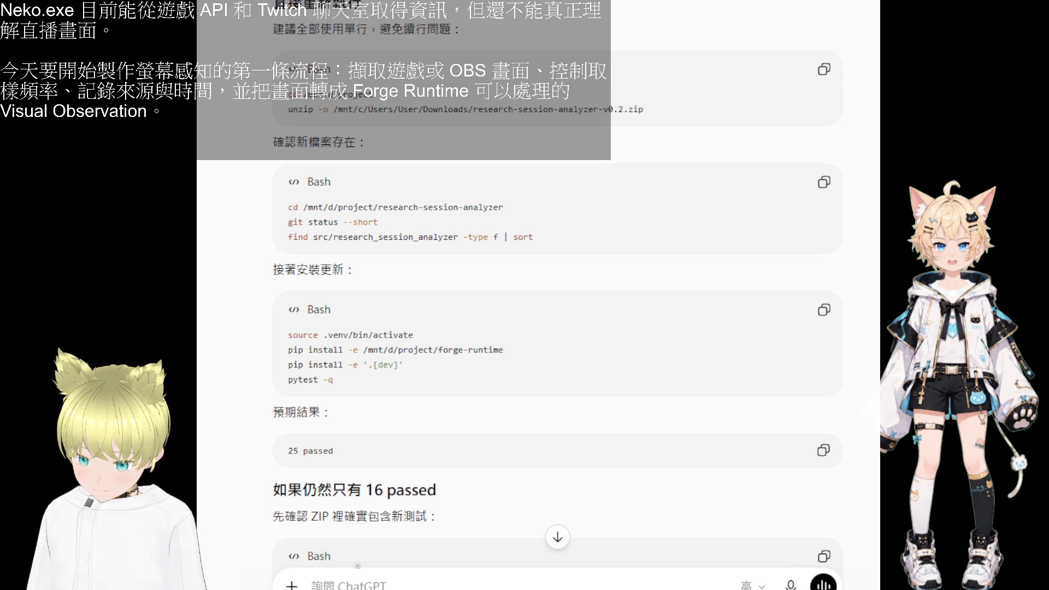
scroll(681, 392, "down", 1)
scroll(682, 392, "down", 1)
scroll(682, 392, "down", 1)
scroll(682, 393, "down", 1)
scroll(681, 391, "down", 1)
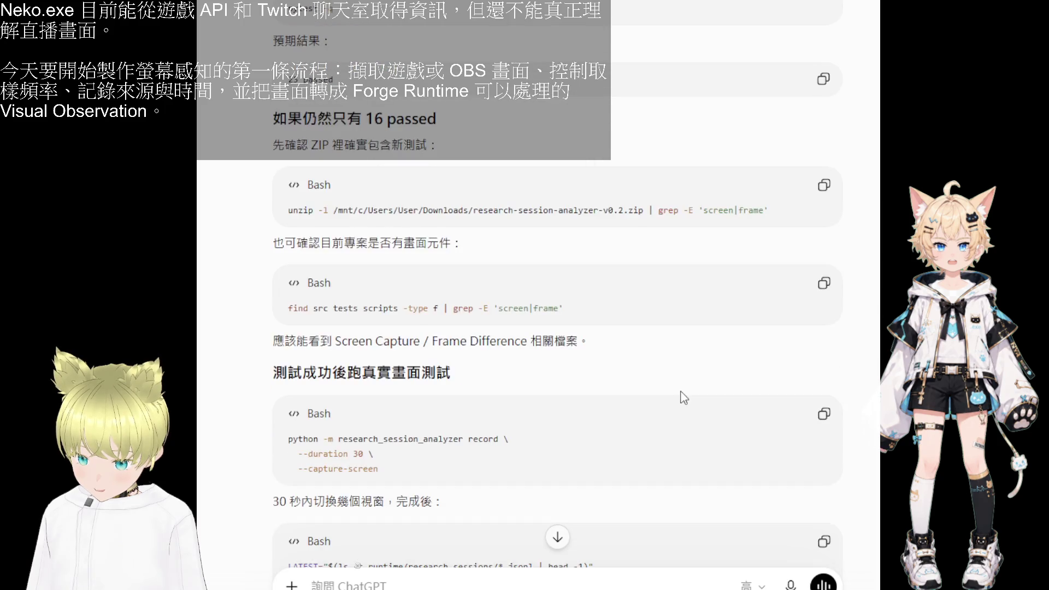
scroll(681, 392, "down", 2)
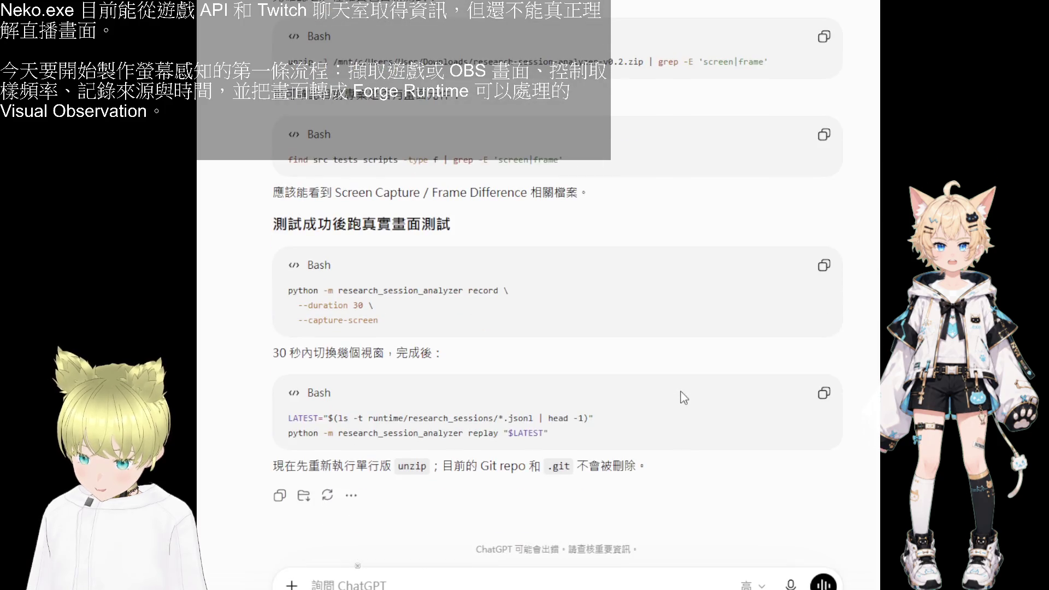
left_click(824, 264)
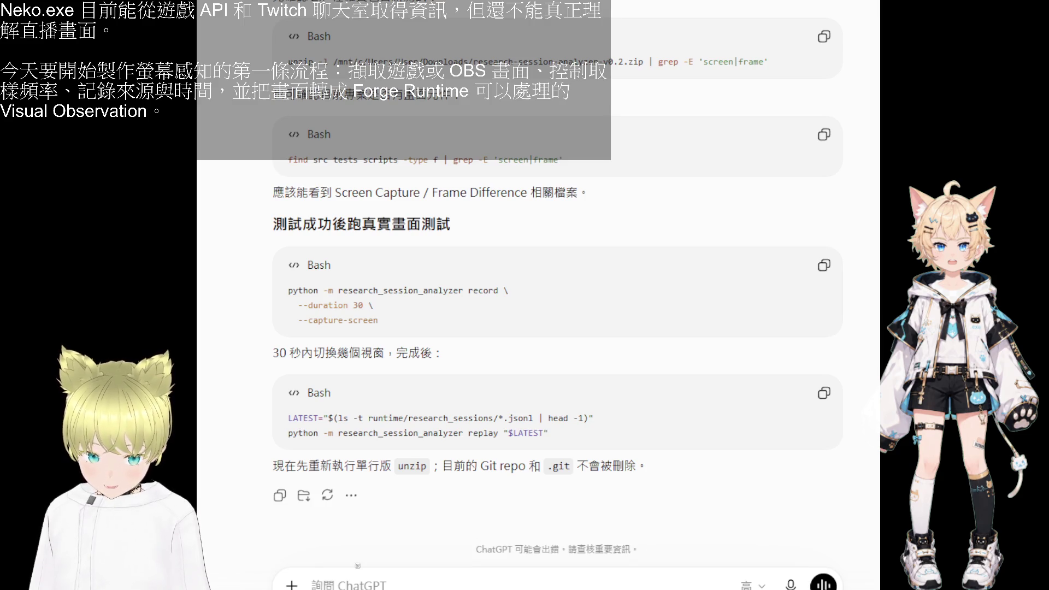
- Search Google for 'gpu' in a new tab and expand the full AI overview
key("ctrl+t")
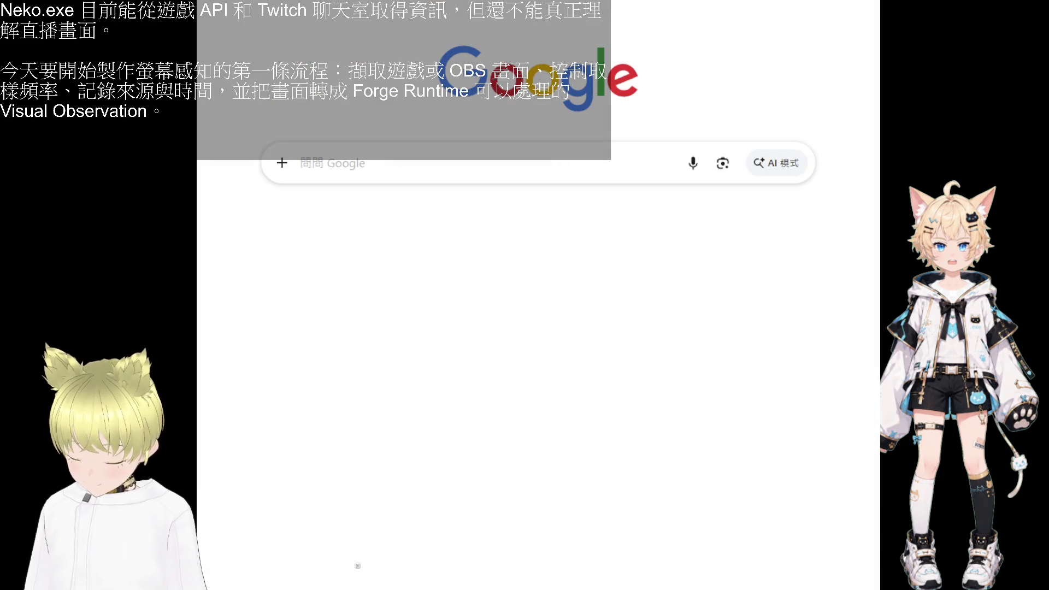
type("gpu")
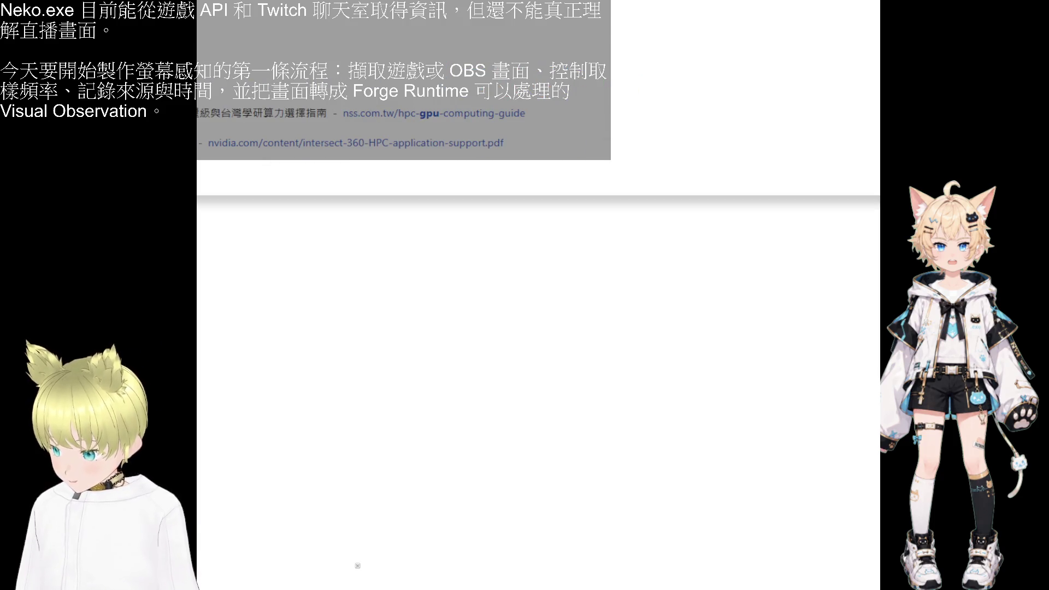
key("BackSpace")
key("BackSpace")
key("BackSpace")
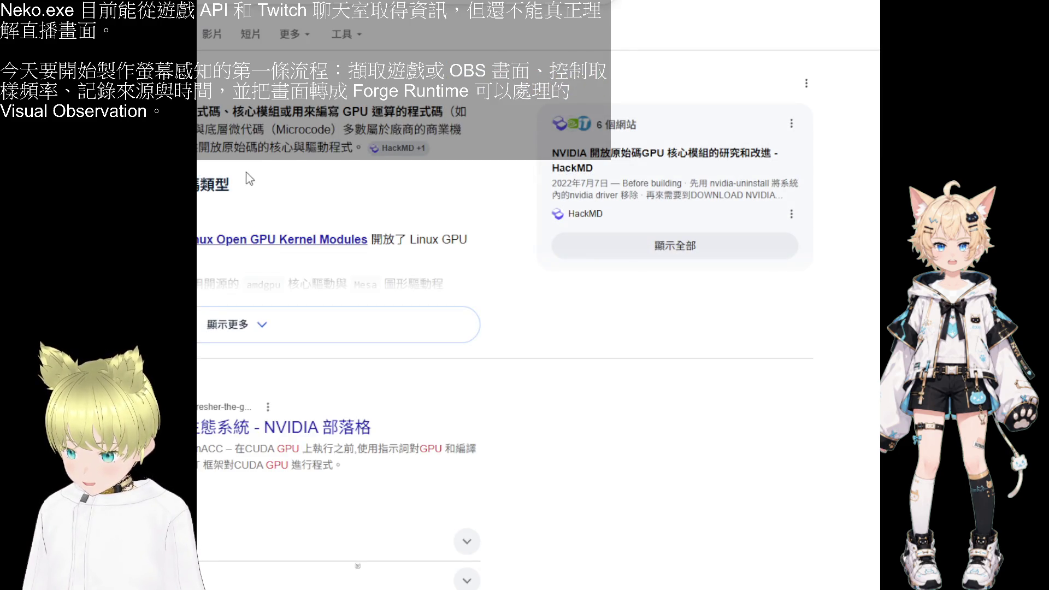
left_click(203, 316)
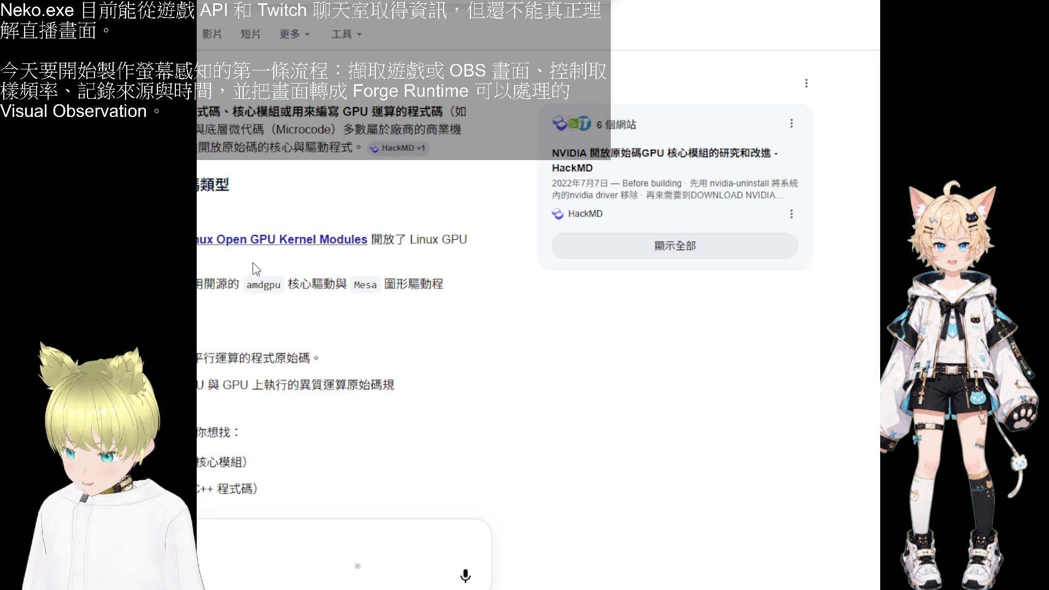
scroll(456, 162, "down", 1)
scroll(455, 162, "down", 2)
- Open NVIDIA's open GPU kernel modules repository on GitHub and enter its src folder
left_click(230, 237)
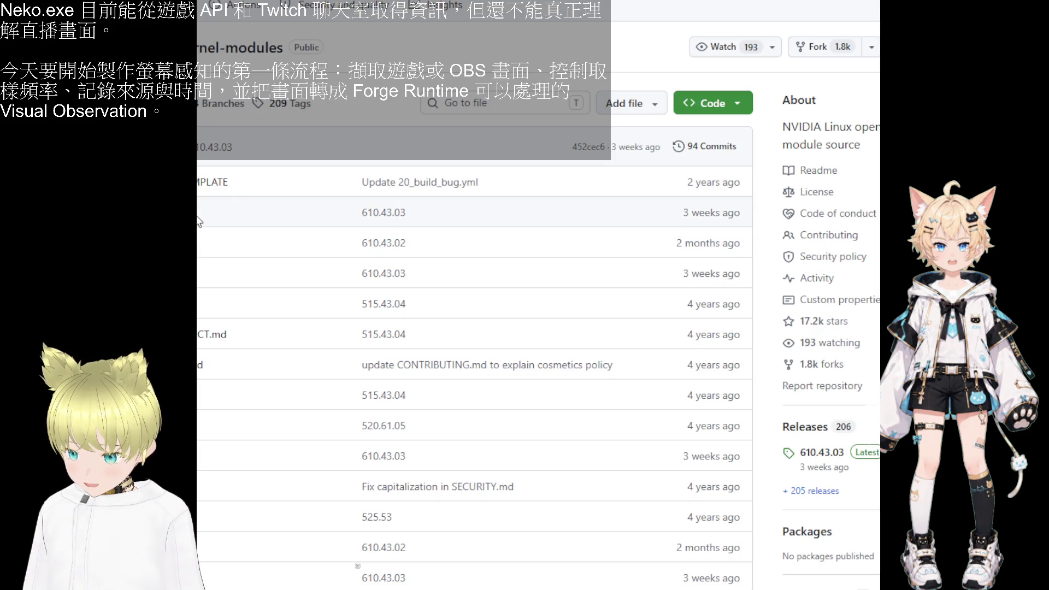
scroll(358, 566, "down", 2)
scroll(358, 565, "down", 1)
scroll(357, 565, "down", 1)
scroll(358, 565, "down", 1)
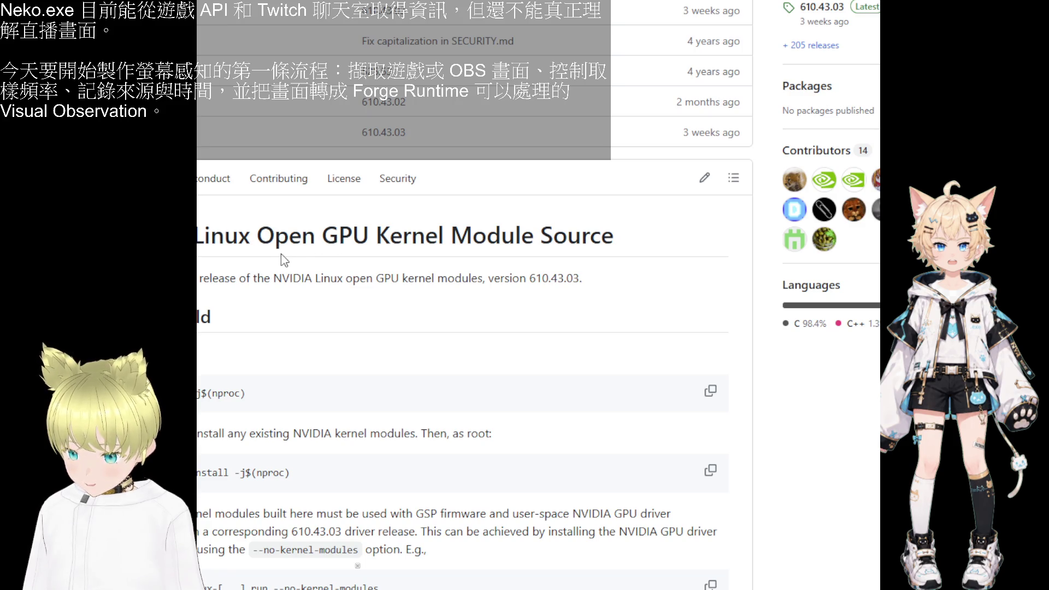
scroll(281, 253, "down", 1)
scroll(281, 253, "down", 2)
scroll(280, 254, "down", 3)
scroll(281, 254, "down", 5)
scroll(281, 256, "down", 10)
scroll(283, 258, "down", 8)
scroll(284, 260, "down", 3)
scroll(283, 260, "down", 6)
scroll(283, 259, "down", 4)
scroll(283, 260, "down", 2)
scroll(283, 260, "up", 6)
scroll(283, 260, "up", 5)
scroll(283, 261, "down", 1)
scroll(283, 260, "down", 8)
scroll(281, 260, "down", 6)
scroll(281, 259, "down", 6)
scroll(281, 256, "down", 6)
scroll(281, 255, "down", 5)
scroll(282, 254, "down", 5)
scroll(280, 254, "up", 2)
scroll(282, 255, "up", 4)
scroll(358, 565, "down", 6)
scroll(357, 565, "down", 6)
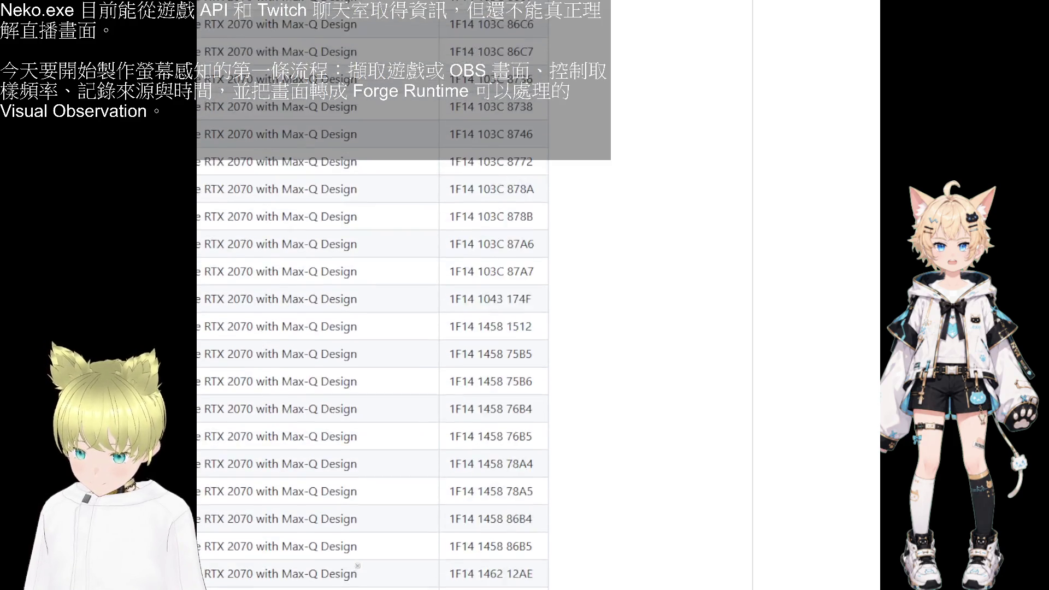
scroll(357, 566, "down", 6)
scroll(358, 565, "down", 6)
scroll(357, 566, "down", 6)
scroll(358, 566, "down", 5)
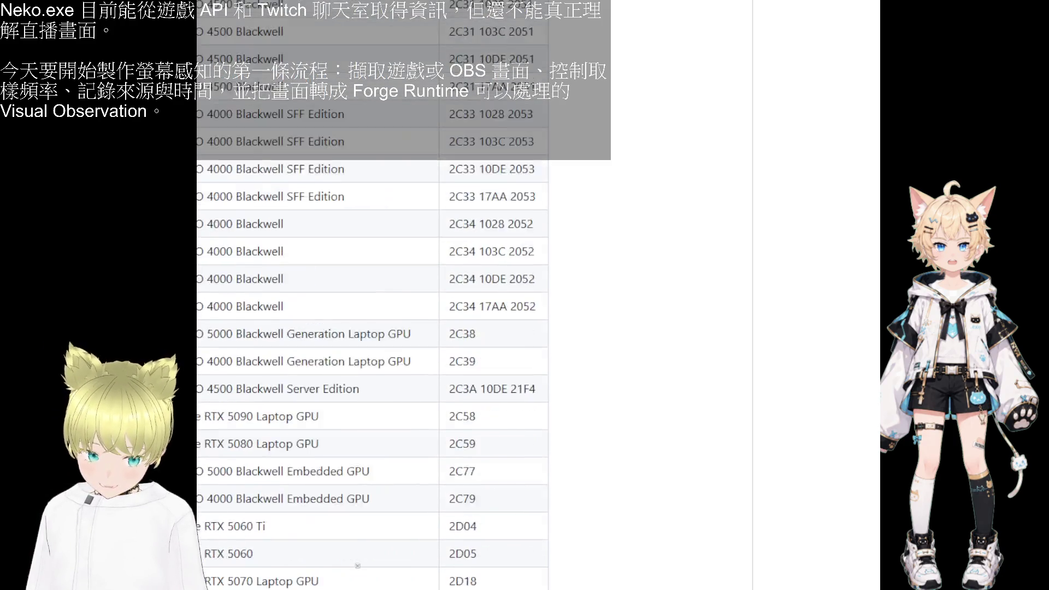
scroll(357, 565, "down", 5)
scroll(357, 565, "up", 3)
scroll(358, 566, "up", 15)
scroll(357, 566, "up", 10)
scroll(358, 566, "up", 5)
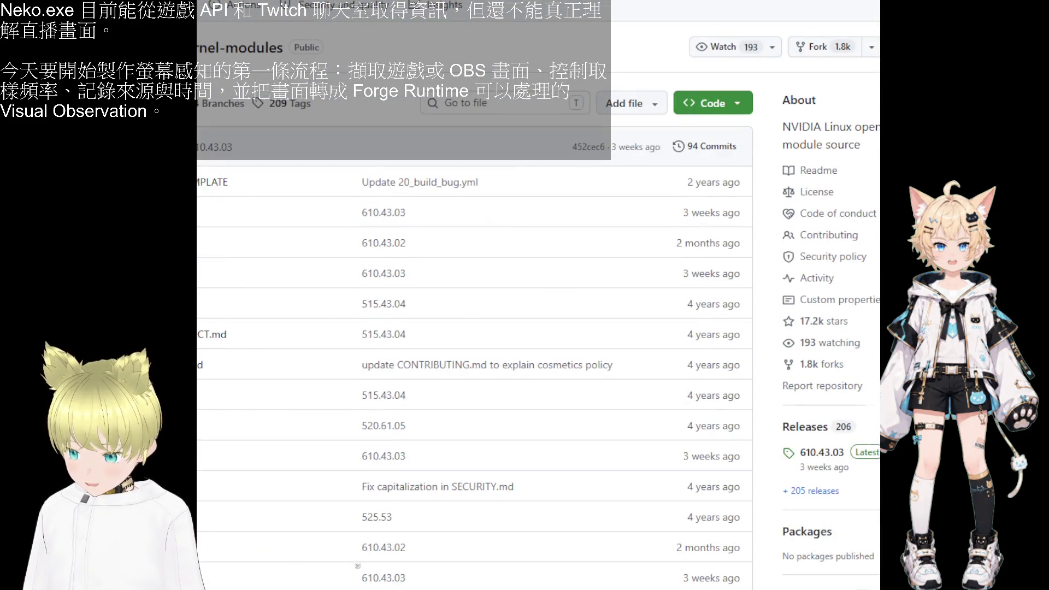
scroll(358, 566, "down", 1)
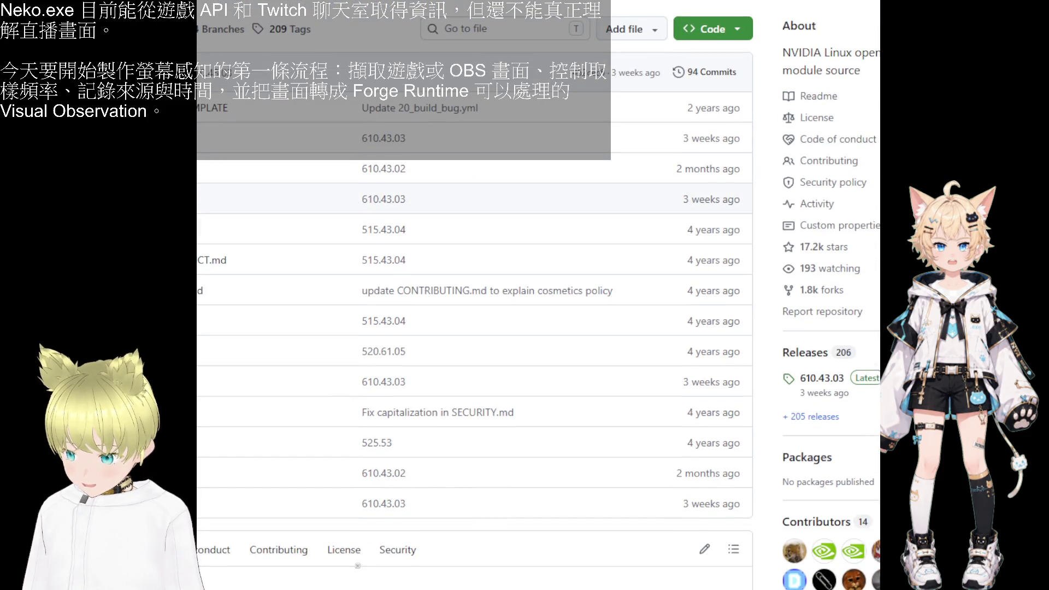
left_click(220, 207)
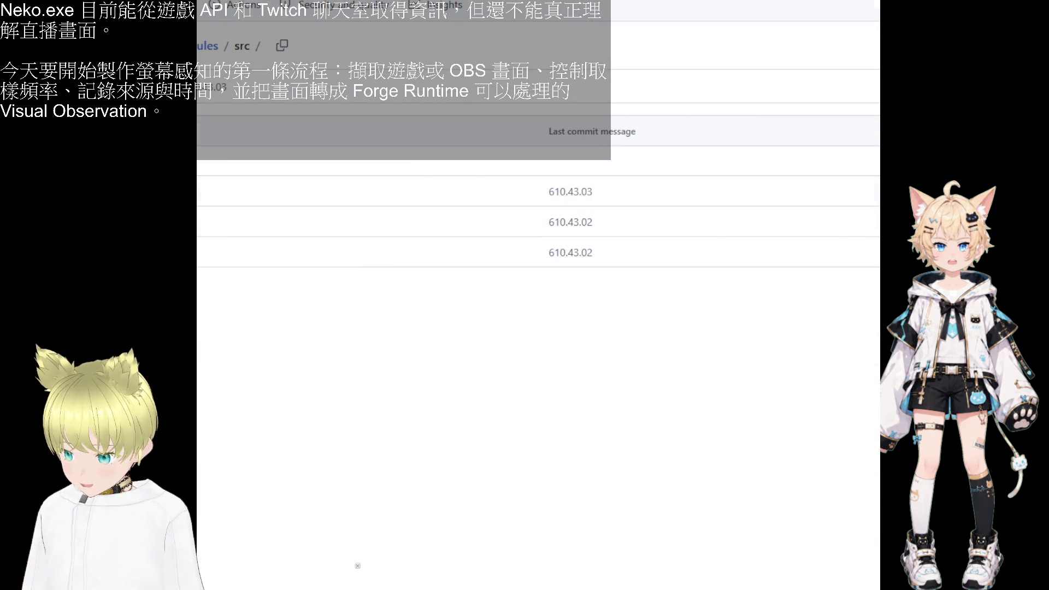
- Browse nvidia/src/kernel through gpu and core, then open the locks.c source file
left_click(201, 230)
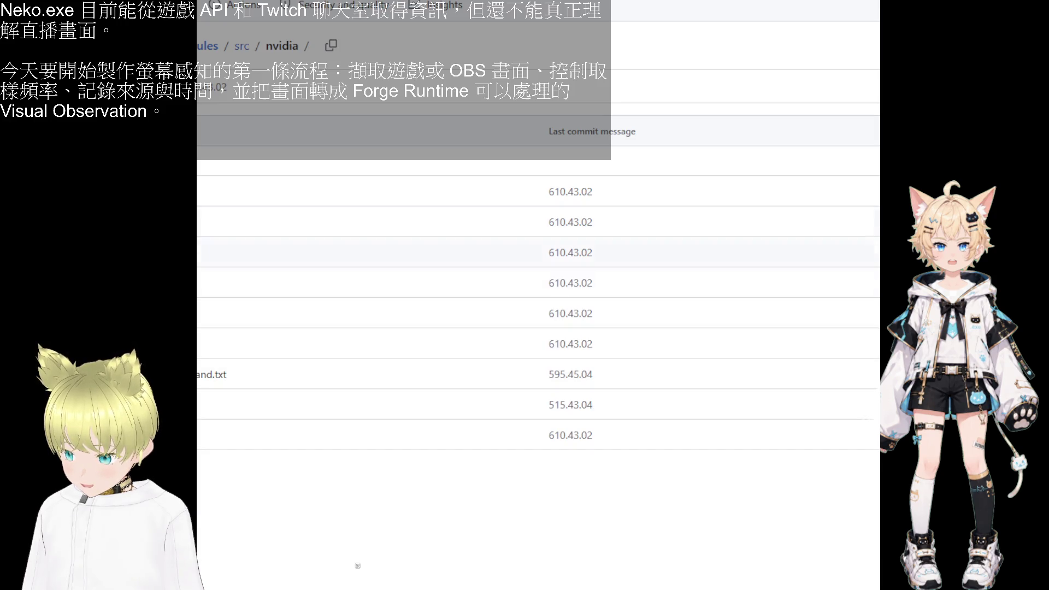
left_click(205, 313)
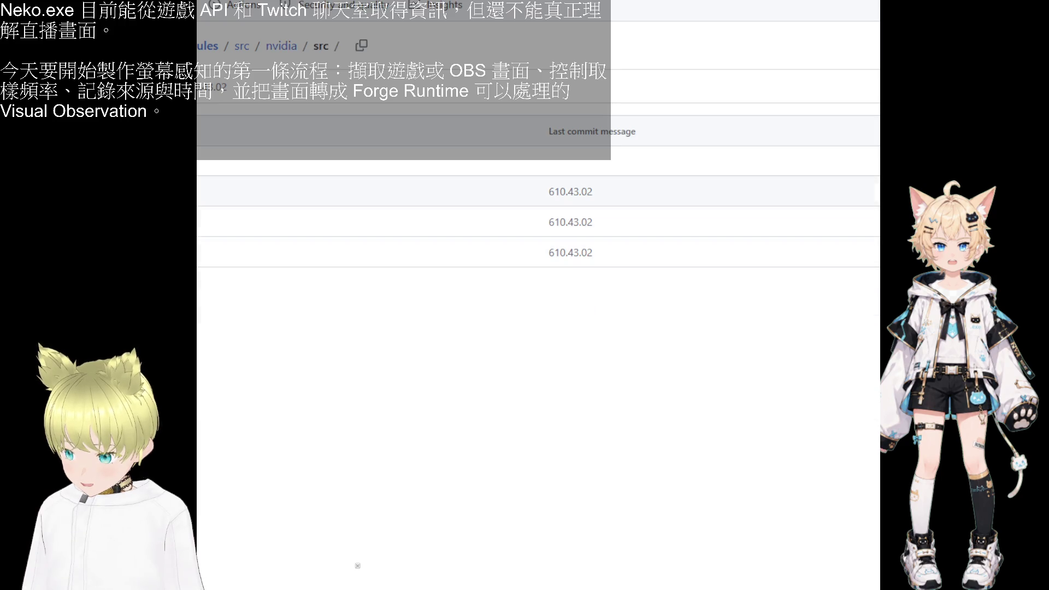
left_click(274, 204)
scroll(279, 211, "down", 1)
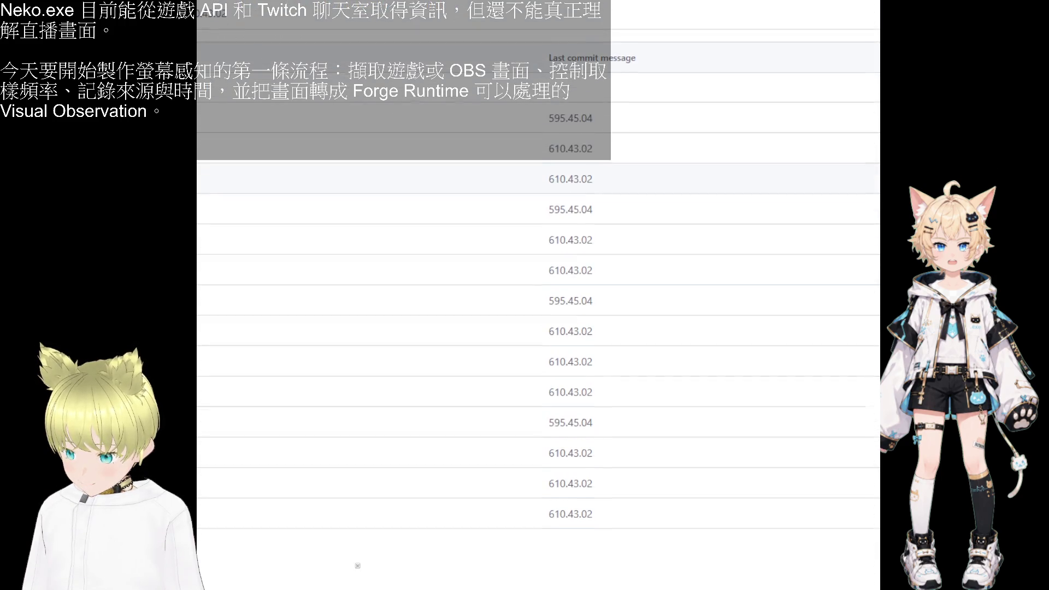
left_click(297, 240)
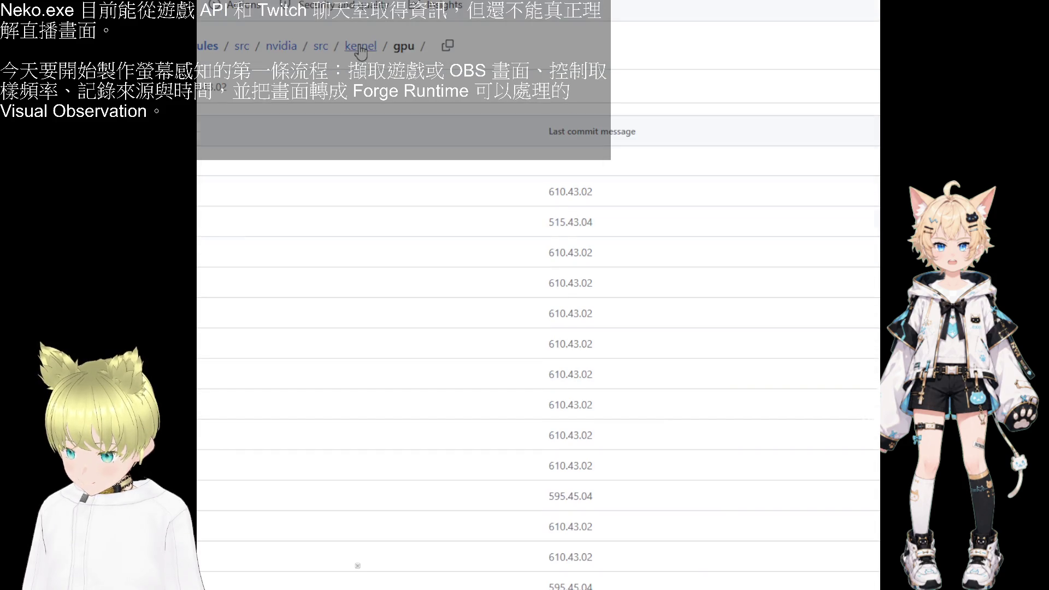
scroll(203, 223, "down", 1)
left_click(270, 148)
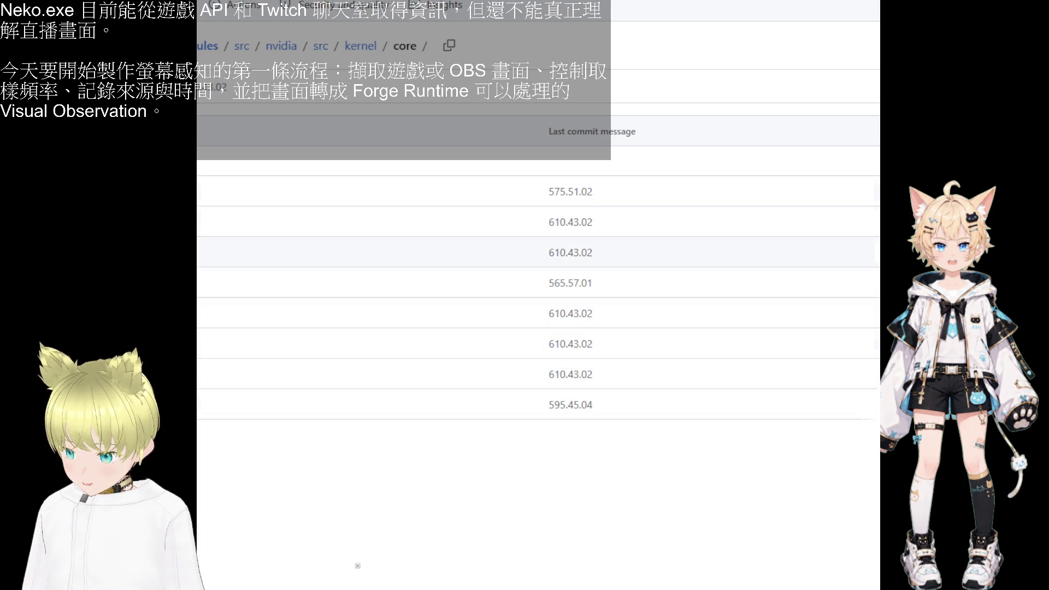
left_click(253, 294)
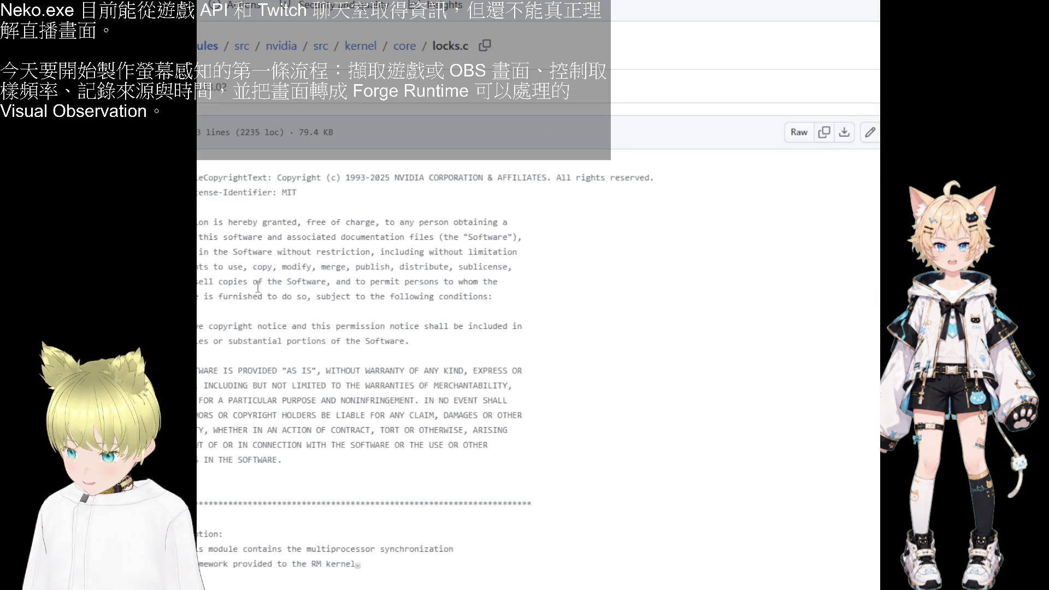
scroll(259, 267, "down", 5)
scroll(260, 267, "down", 9)
scroll(259, 267, "down", 3)
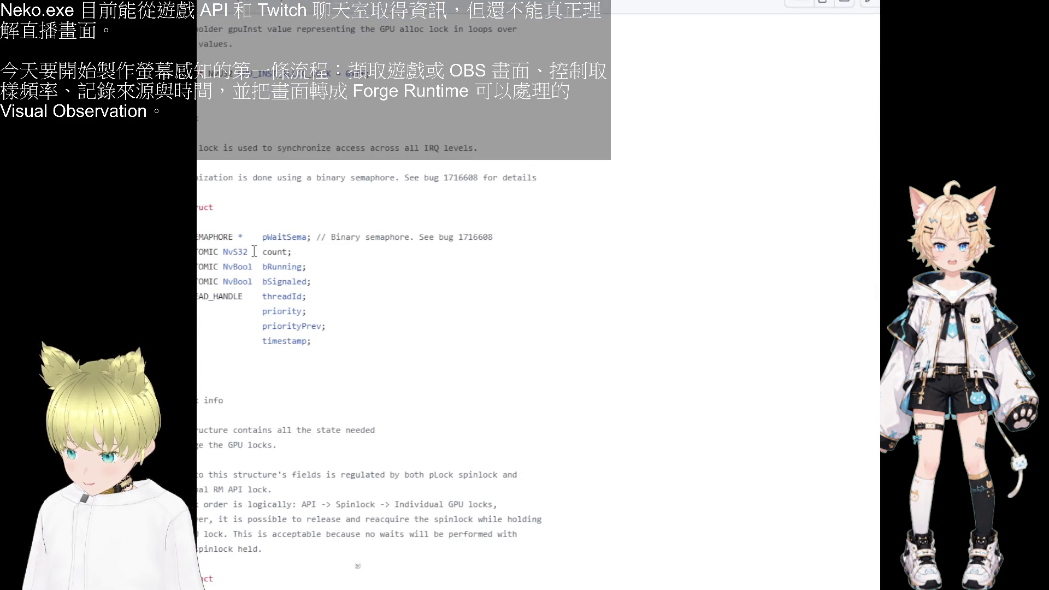
- Highlight struct, SEMAPHORE, ATOMIC and NvBool in the GPU lock source, then return to ChatGPT
double_click(204, 206)
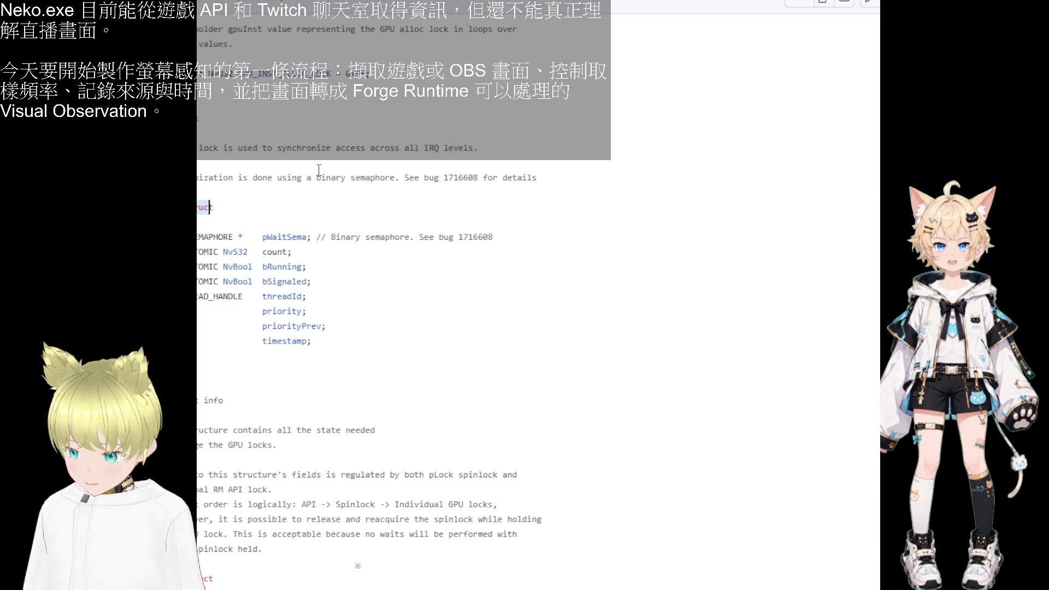
left_click(215, 236)
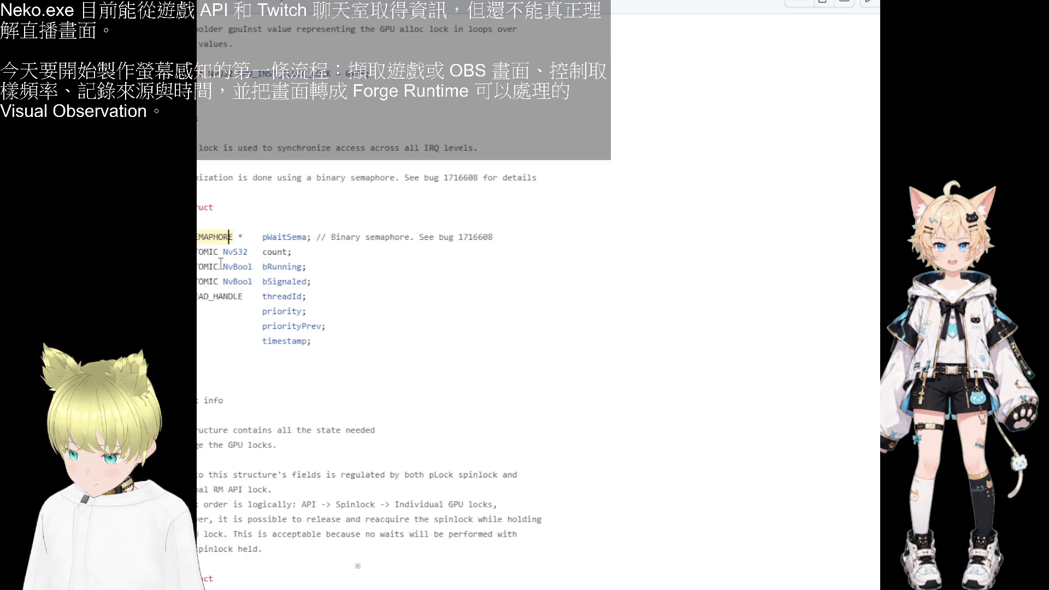
double_click(204, 267)
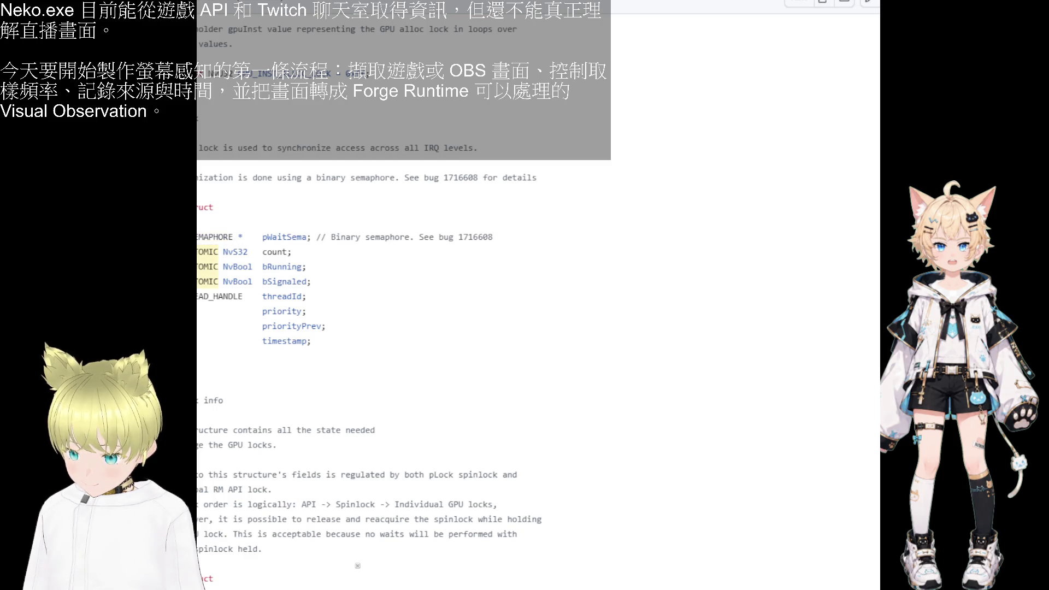
double_click(237, 266)
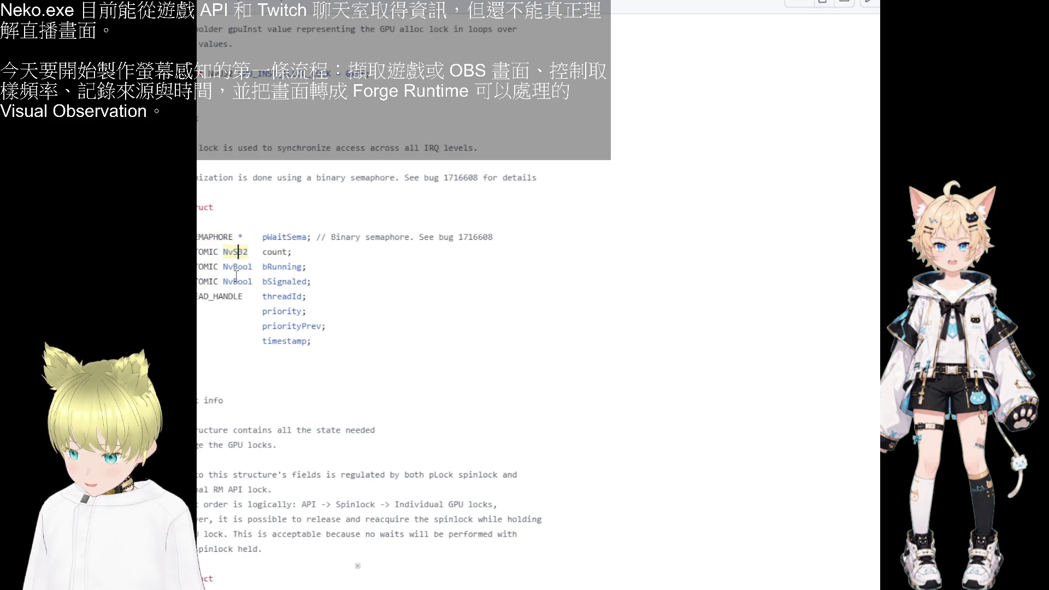
left_click(200, 312)
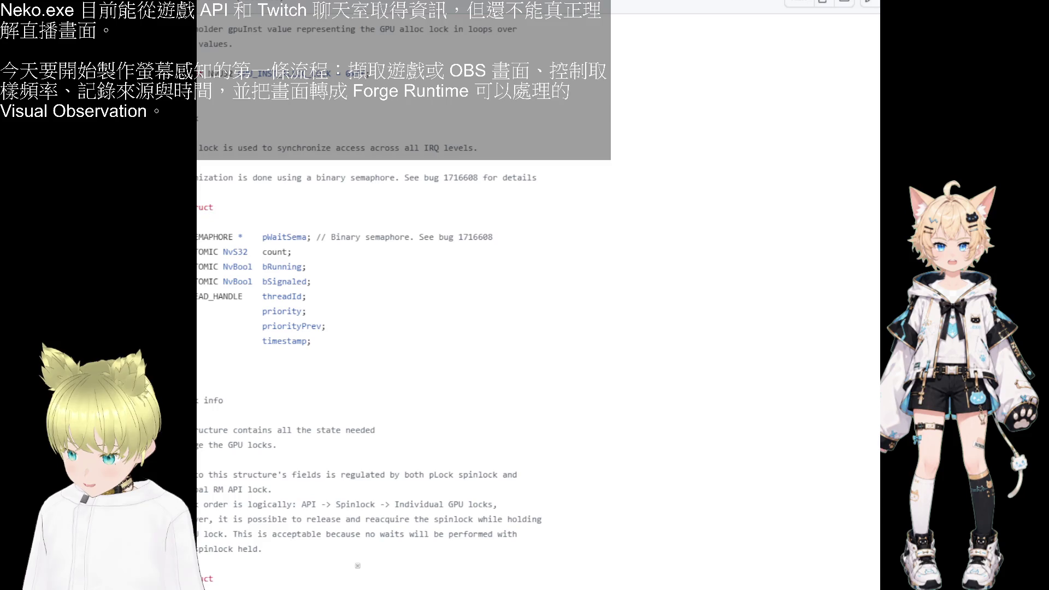
scroll(240, 380, "down", 5)
scroll(237, 369, "down", 5)
scroll(234, 357, "down", 5)
scroll(226, 342, "down", 5)
scroll(227, 342, "down", 5)
scroll(227, 340, "down", 5)
scroll(227, 339, "down", 5)
scroll(227, 336, "down", 5)
scroll(225, 336, "down", 5)
scroll(226, 337, "down", 5)
scroll(225, 336, "down", 5)
scroll(225, 336, "down", 5)
scroll(226, 336, "up", 3)
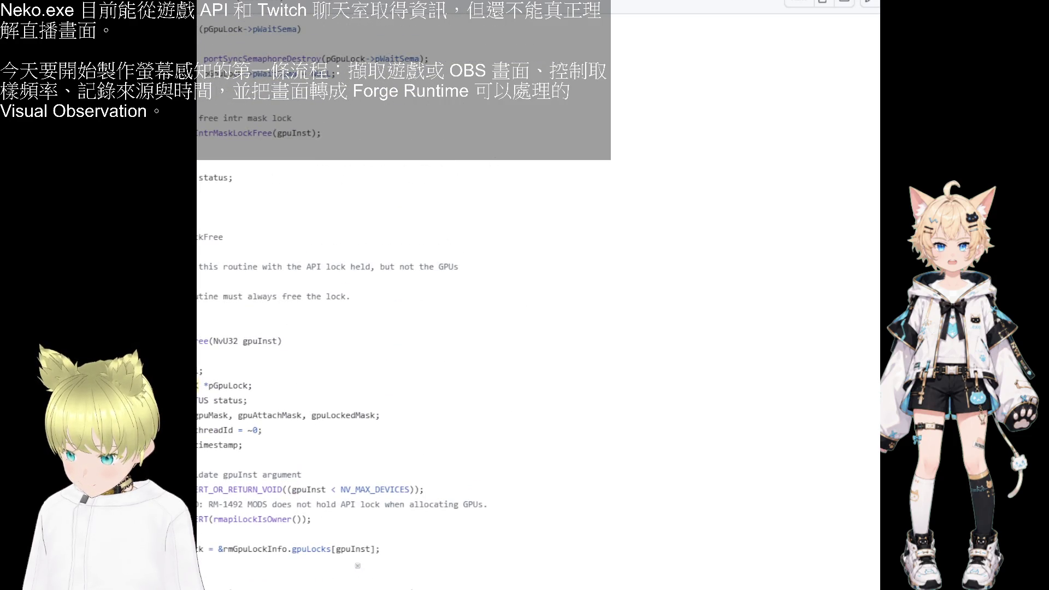
scroll(213, 332, "down", 5)
scroll(226, 336, "down", 5)
scroll(238, 339, "down", 5)
scroll(238, 339, "up", 5)
scroll(237, 339, "down", 2)
scroll(236, 338, "up", 5)
scroll(236, 338, "down", 3)
scroll(237, 338, "down", 2)
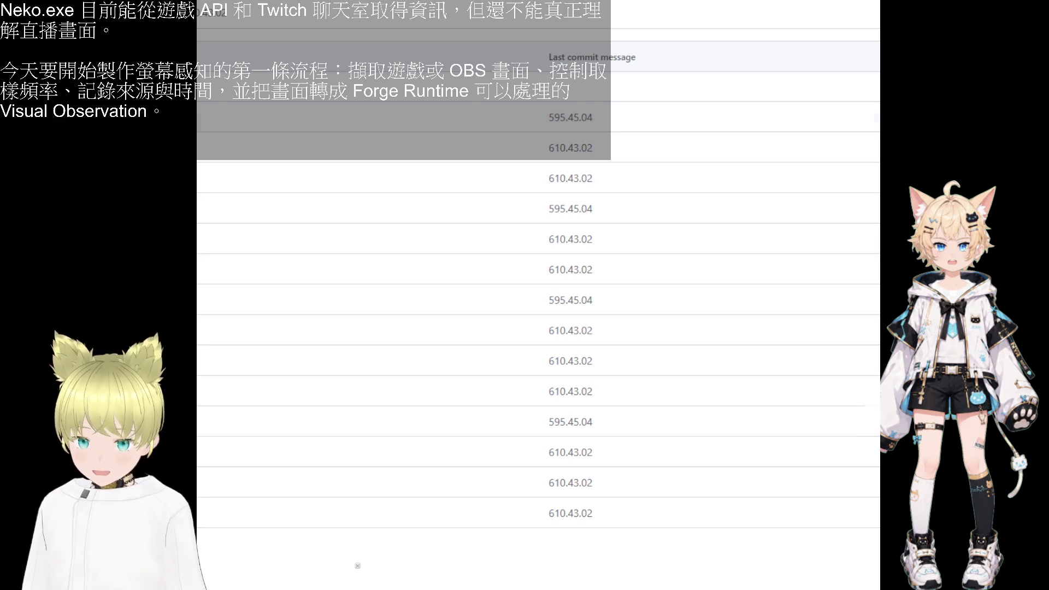
key("alt+Tab")
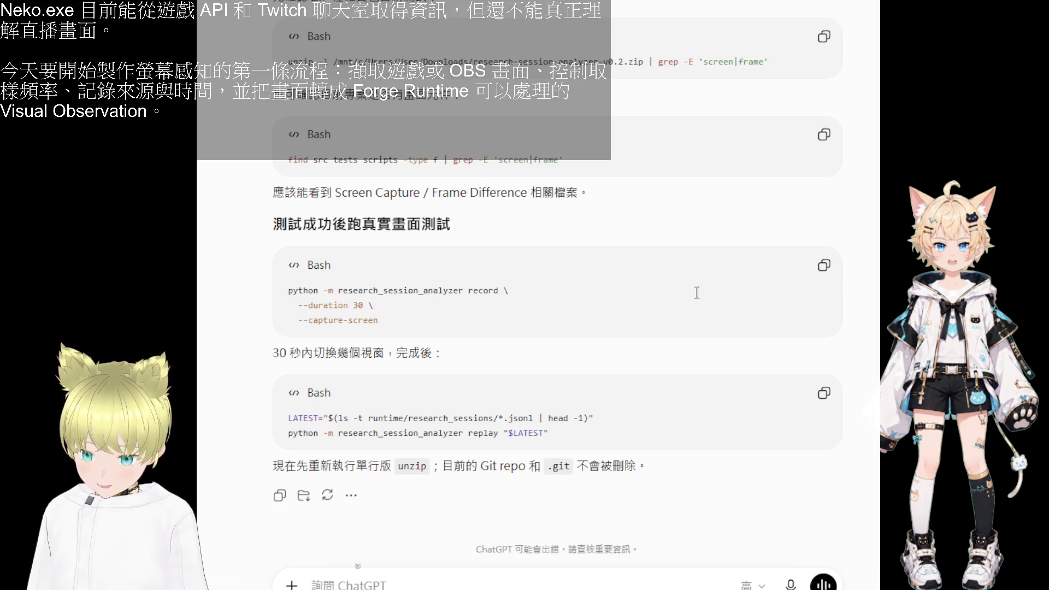
- Copy the Bash command that records a 30-second real screen-capture test
left_click(822, 276)
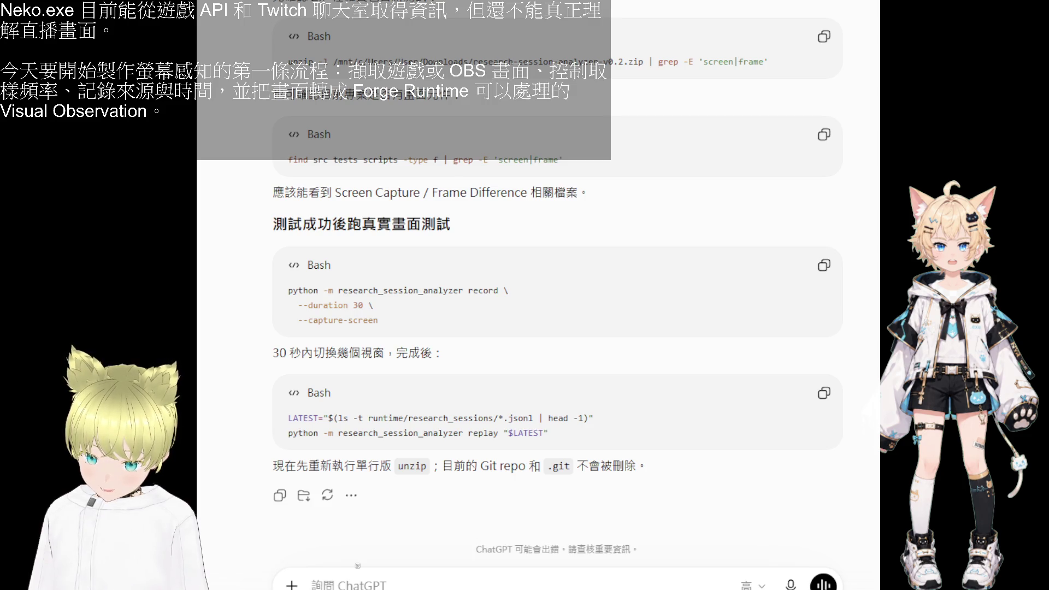
scroll(586, 406, "up", 3)
scroll(586, 406, "up", 1)
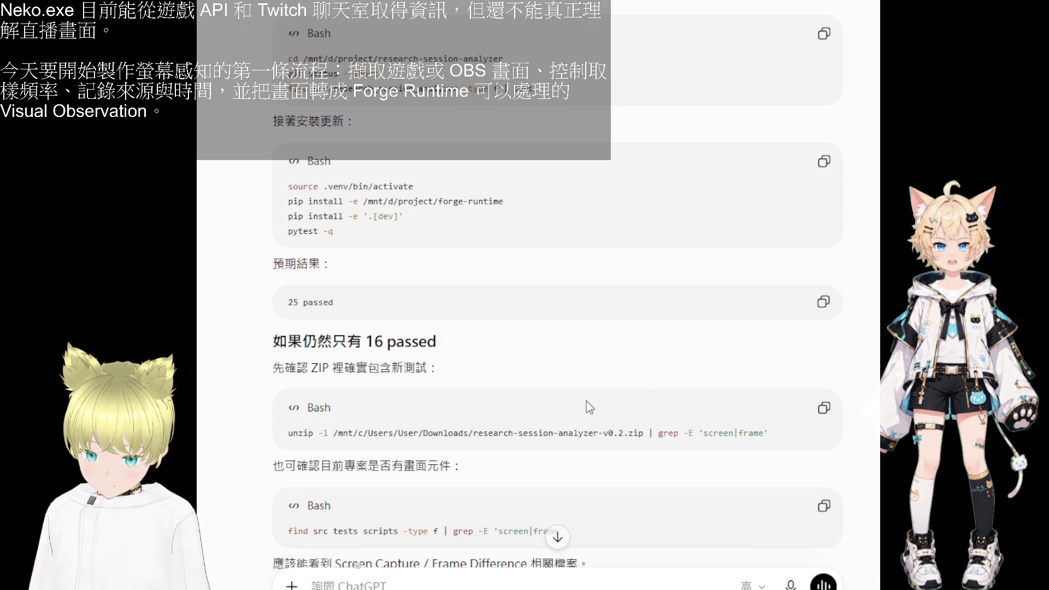
scroll(586, 401, "down", 3)
scroll(574, 385, "down", 1)
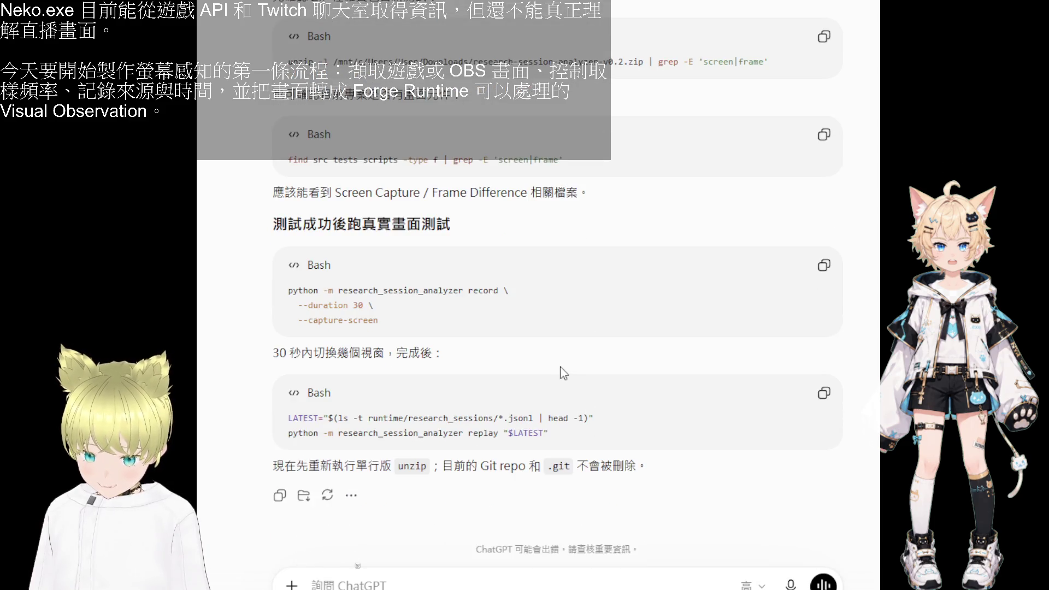
- Copy the record command and the latest-session replay command, then paste the replay output into the composer
left_click(820, 265)
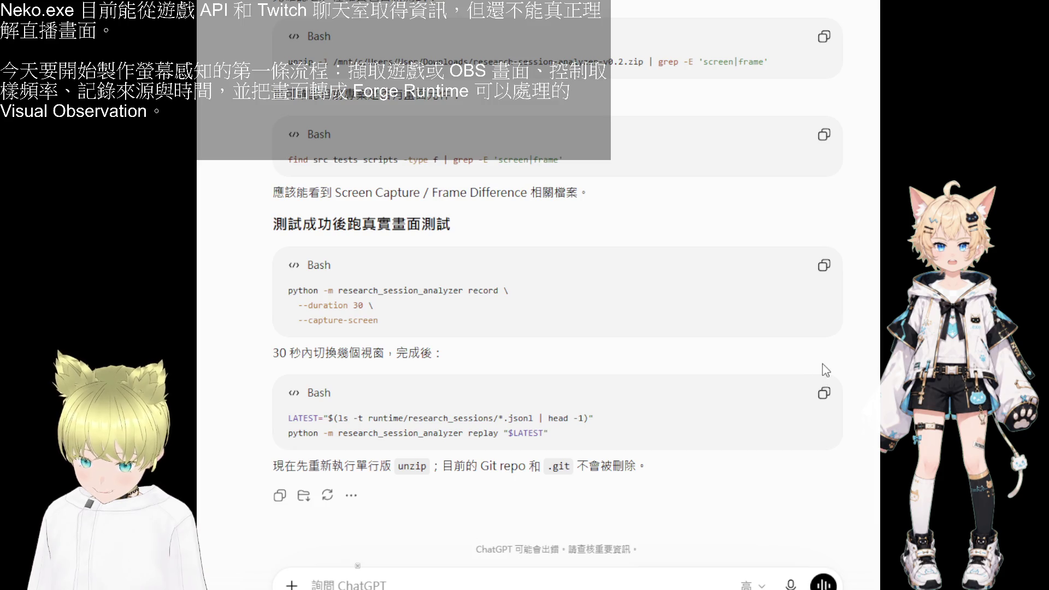
left_click(823, 393)
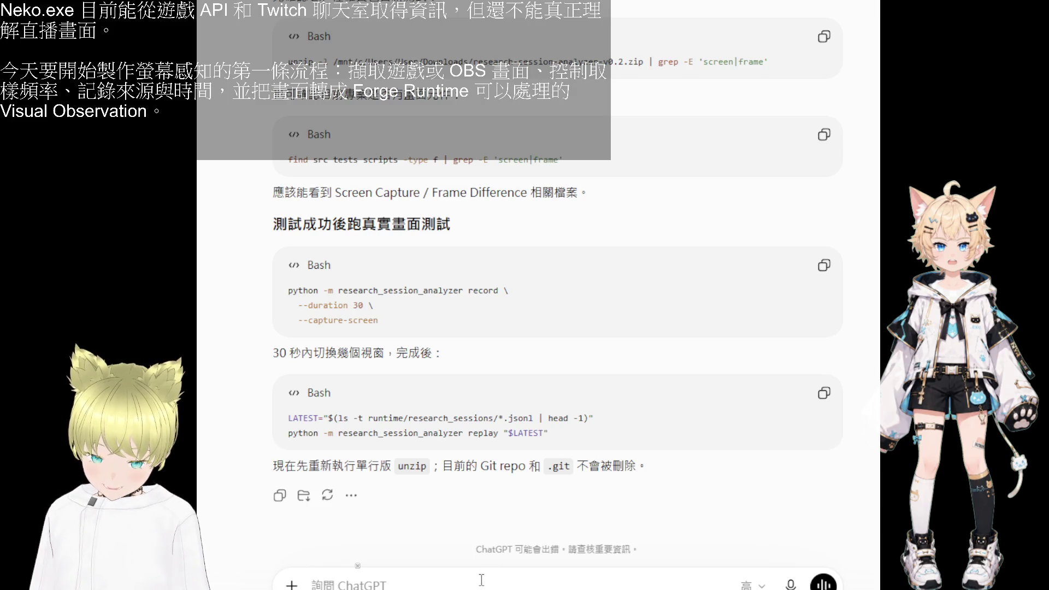
key("ctrl+v")
- Send the pasted replay output to ChatGPT and switch to the GitHub window
key("Return")
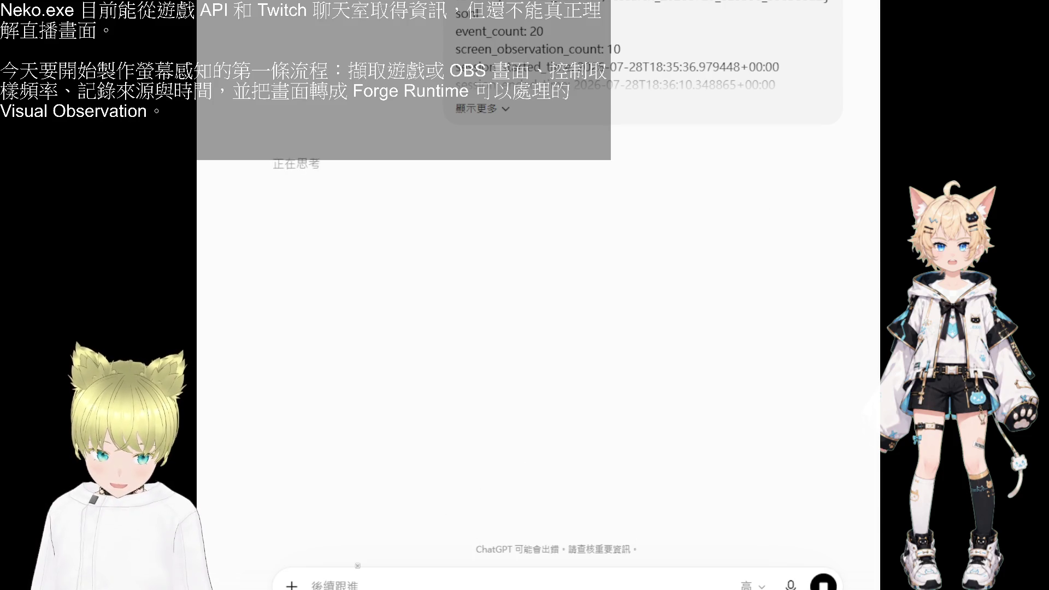
key("alt+Tab")
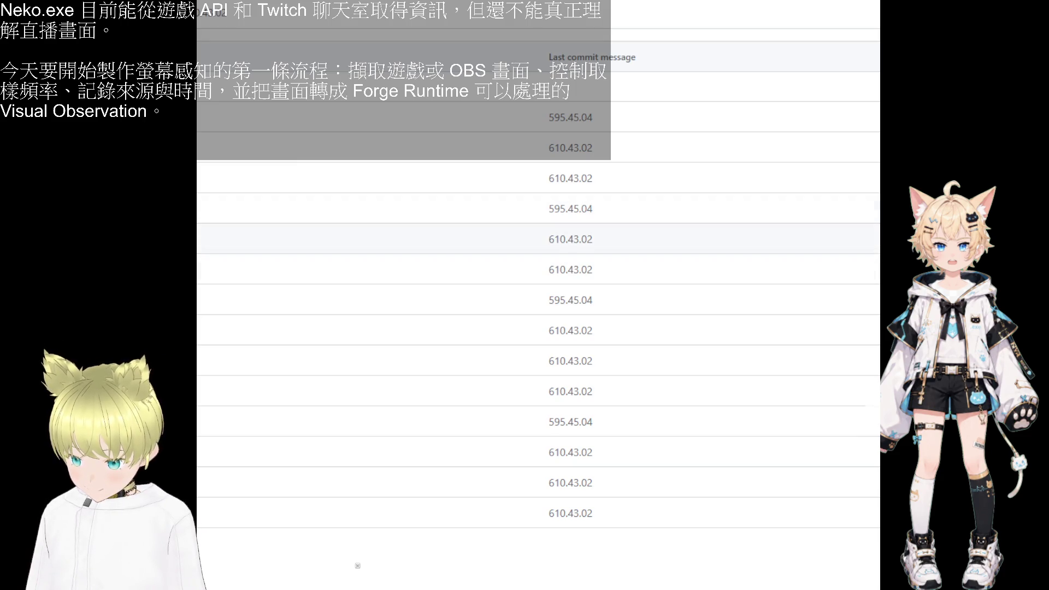
scroll(270, 261, "up", 5)
scroll(357, 566, "down", 2)
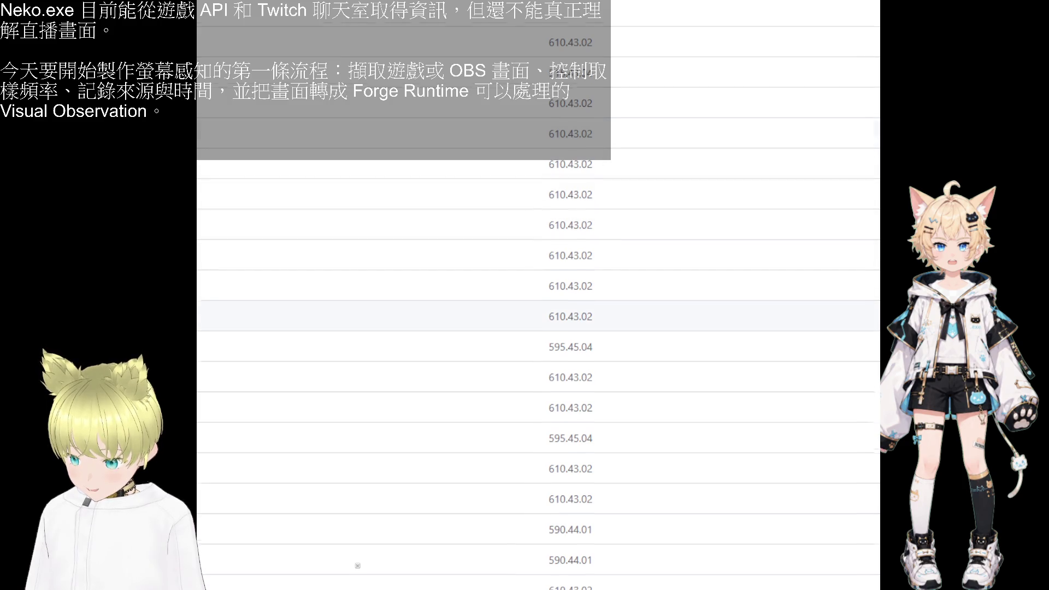
scroll(358, 566, "down", 1)
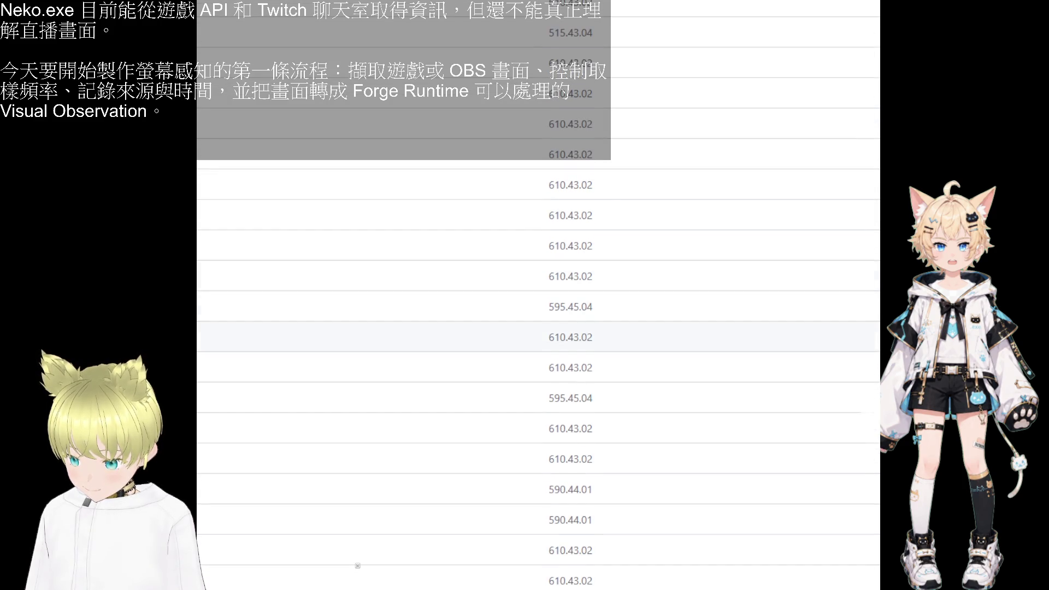
scroll(357, 566, "down", 3)
scroll(357, 566, "down", 2)
scroll(357, 566, "down", 2)
scroll(358, 565, "down", 1)
scroll(358, 567, "down", 2)
scroll(358, 566, "down", 2)
scroll(358, 565, "down", 1)
scroll(358, 567, "down", 2)
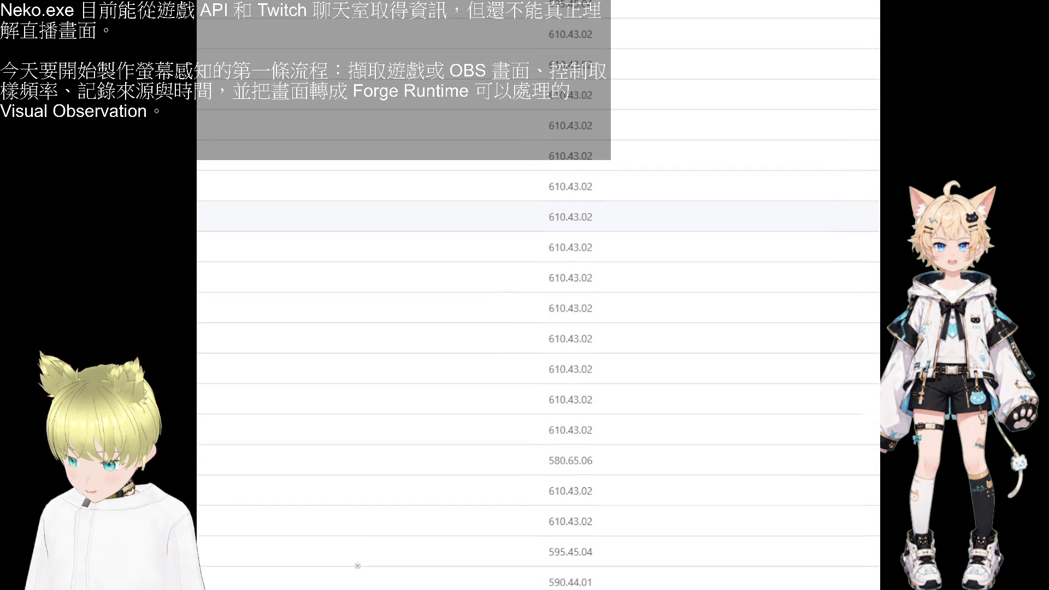
scroll(357, 566, "down", 2)
scroll(358, 565, "down", 1)
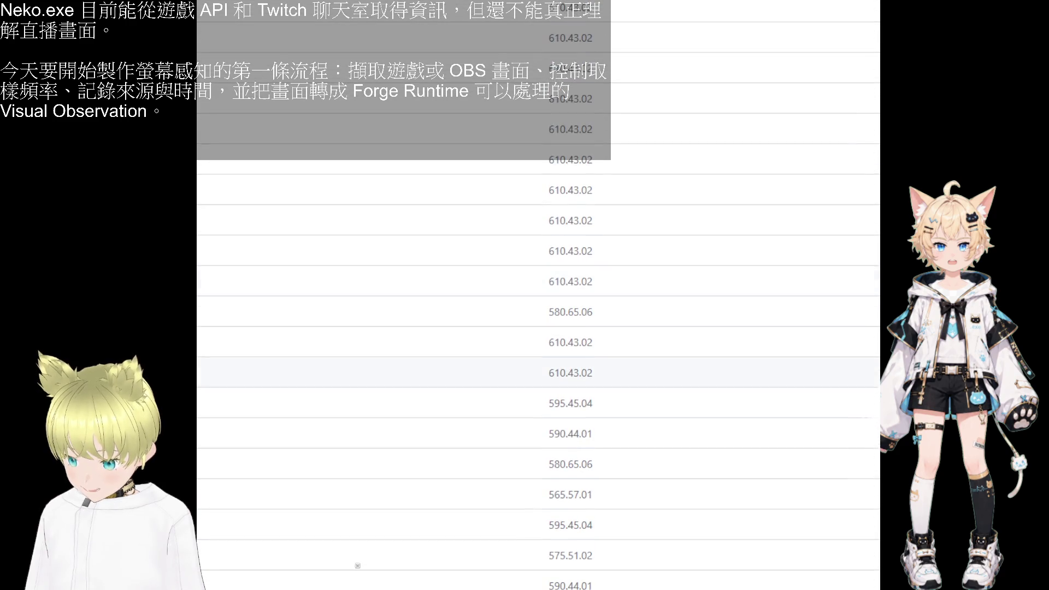
- Open the timer folder and its timer.c source file in the kernel gpu tree
left_click(253, 294)
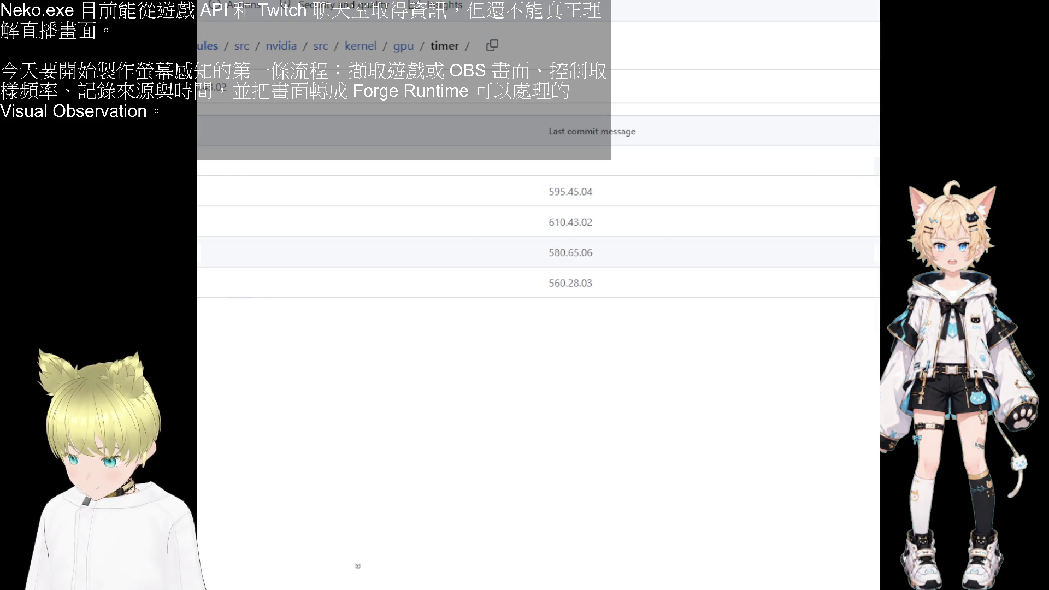
left_click(236, 232)
scroll(242, 287, "down", 5)
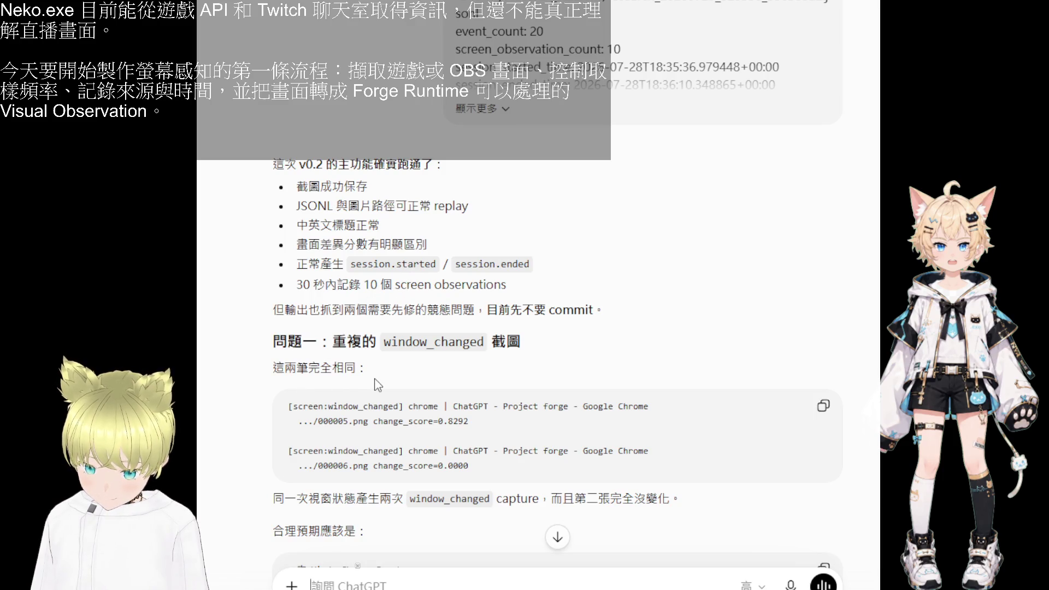
scroll(446, 334, "up", 3)
- Expand the pasted output and highlight the event count and screen_observation_count 10 lines
left_click(476, 331)
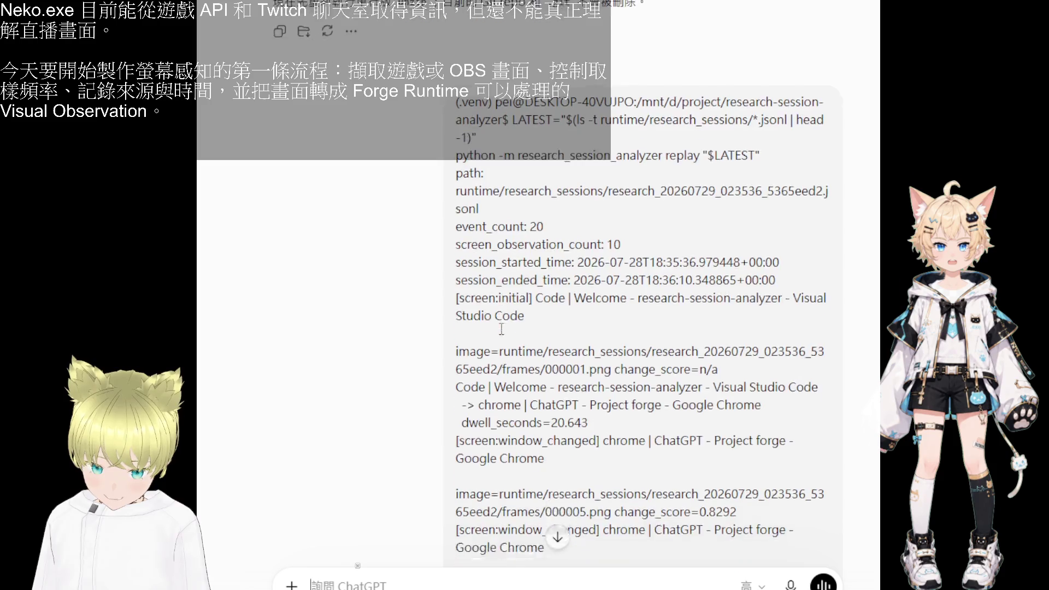
scroll(472, 190, "down", 1)
left_click_drag(456, 179, 544, 181)
left_click(557, 209)
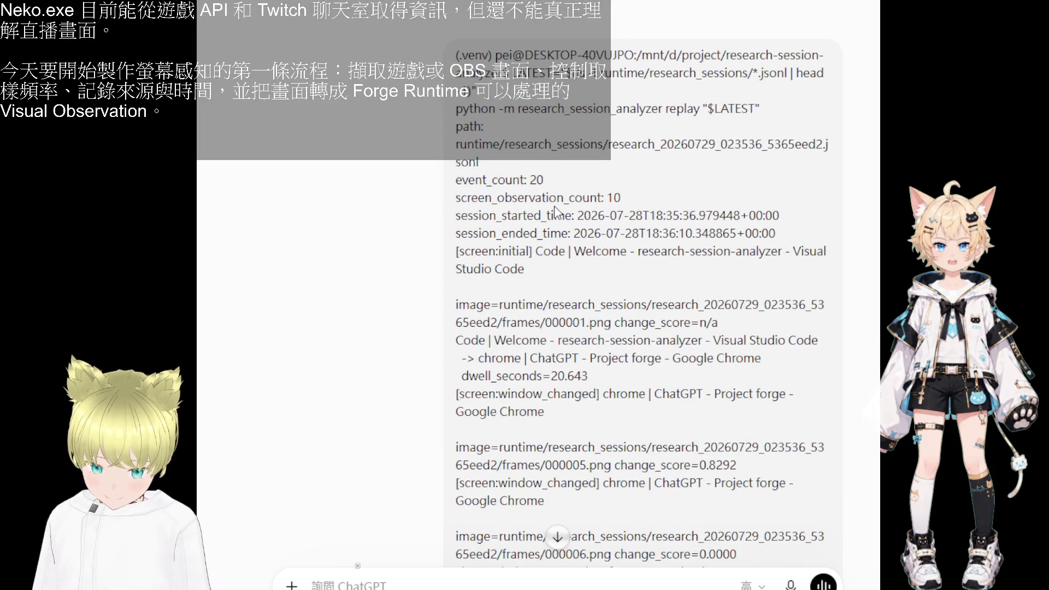
left_click_drag(472, 198, 634, 205)
left_click(616, 300)
scroll(627, 322, "down", 1)
scroll(628, 323, "down", 1)
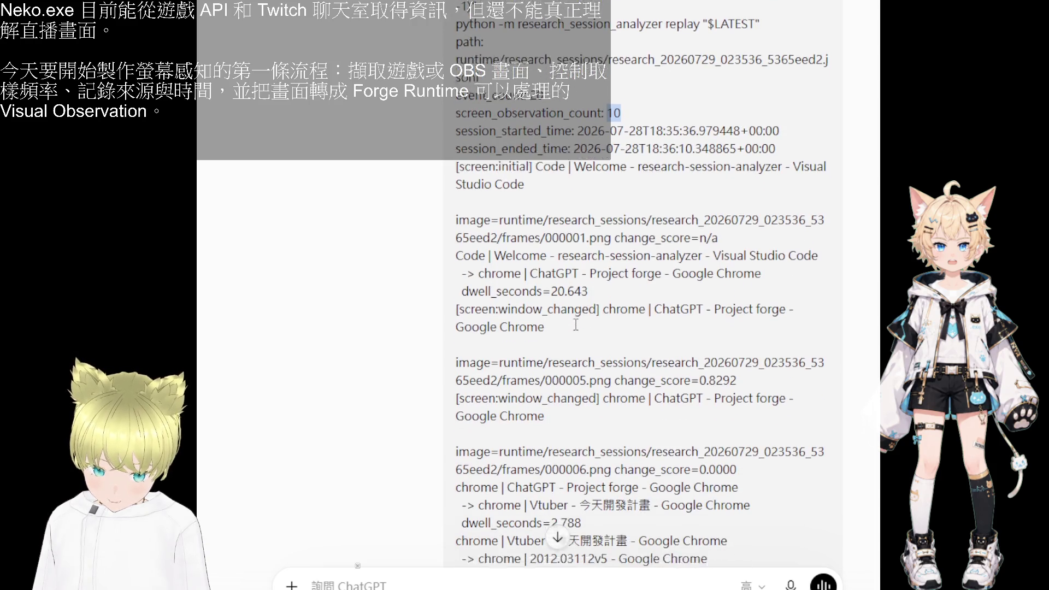
mouse_move(654, 245)
left_mouse_down()
mouse_move(673, 248)
mouse_move(681, 268)
mouse_move(641, 300)
left_mouse_up()
scroll(681, 268, "down", 1)
scroll(681, 268, "down", 1)
scroll(640, 300, "down", 1)
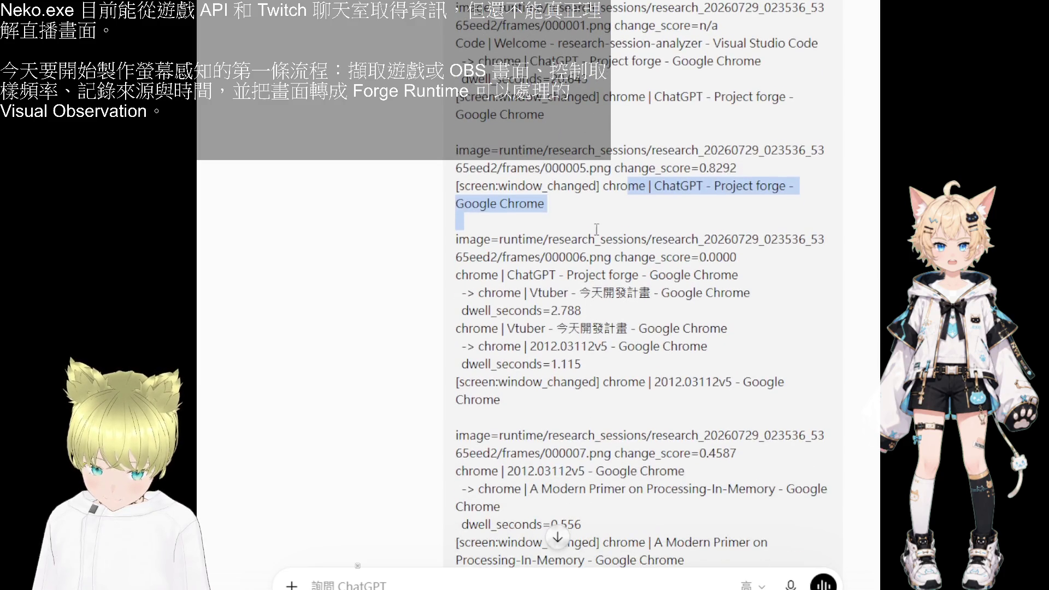
- Highlight the frame 000005 window_changed entry in the replay output
left_click(583, 173)
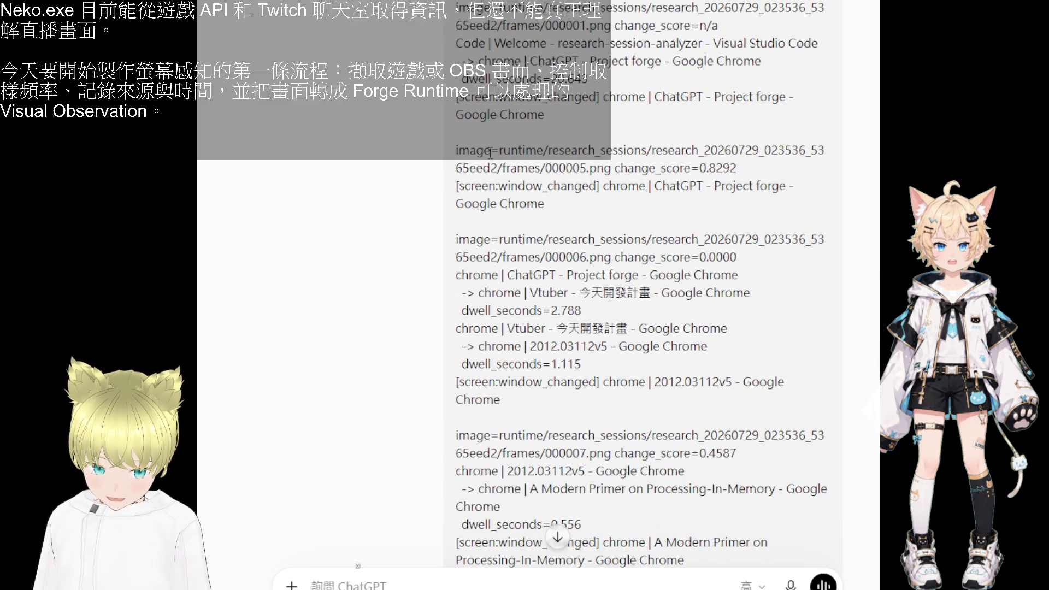
mouse_move(502, 150)
left_mouse_down()
mouse_move(567, 156)
mouse_move(540, 234)
left_mouse_up()
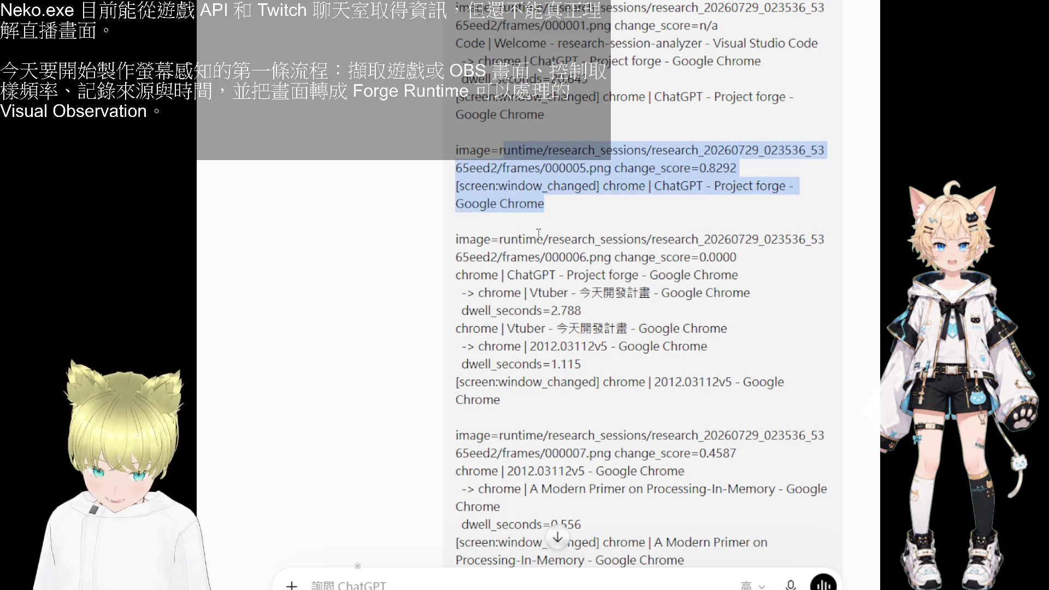
scroll(561, 370, "down", 4)
scroll(549, 367, "down", 10)
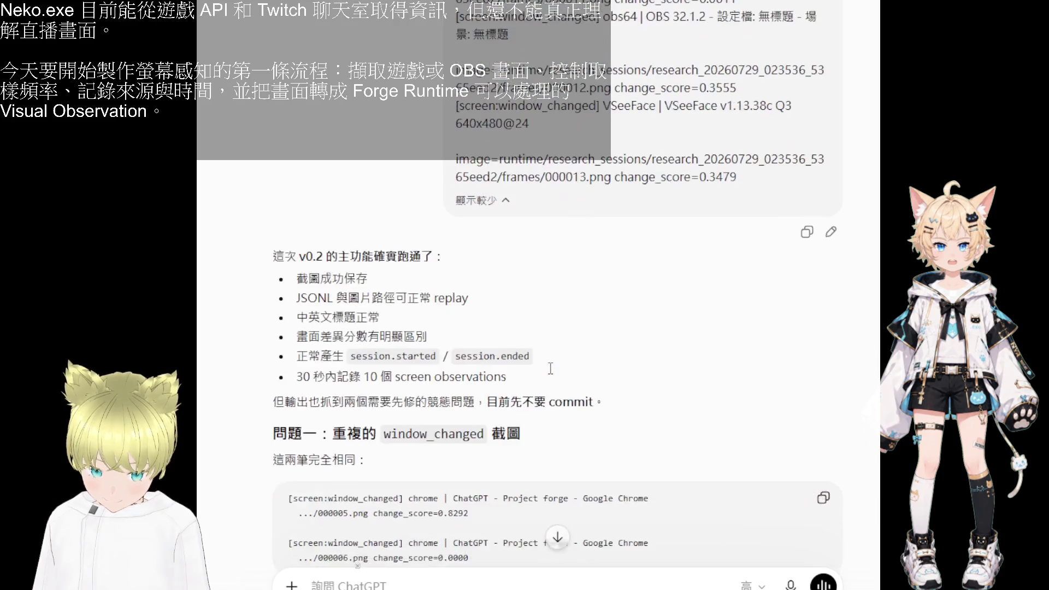
scroll(549, 368, "down", 2)
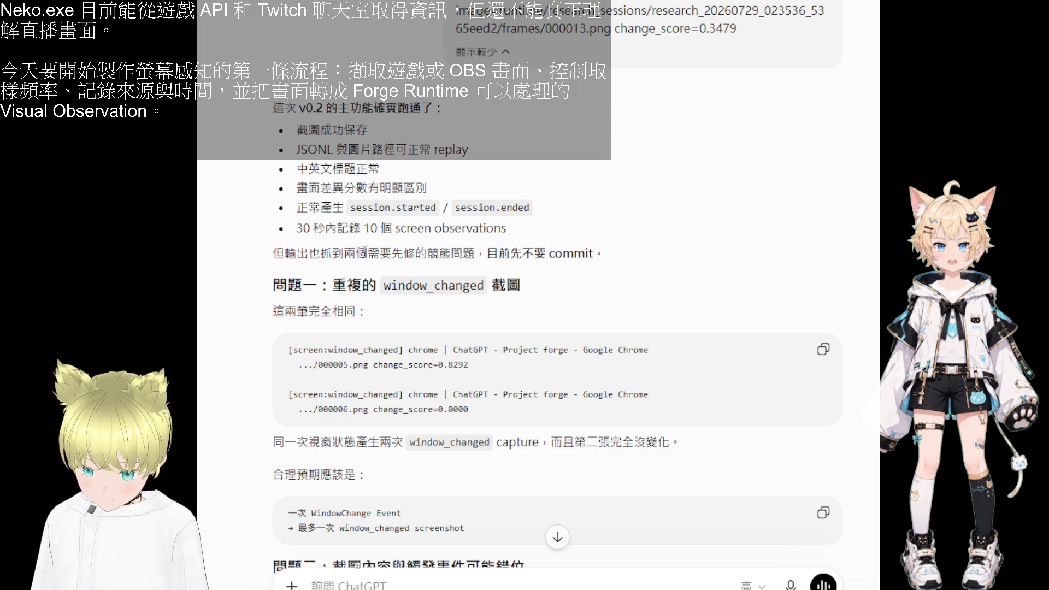
left_click_drag(392, 254, 532, 256)
left_click(544, 259)
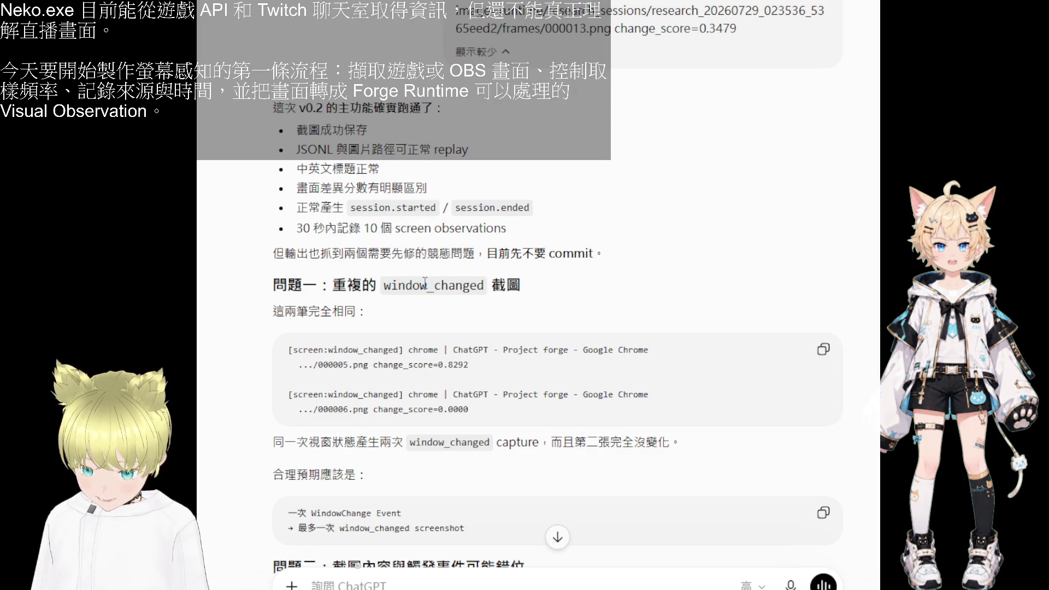
left_click_drag(385, 285, 486, 288)
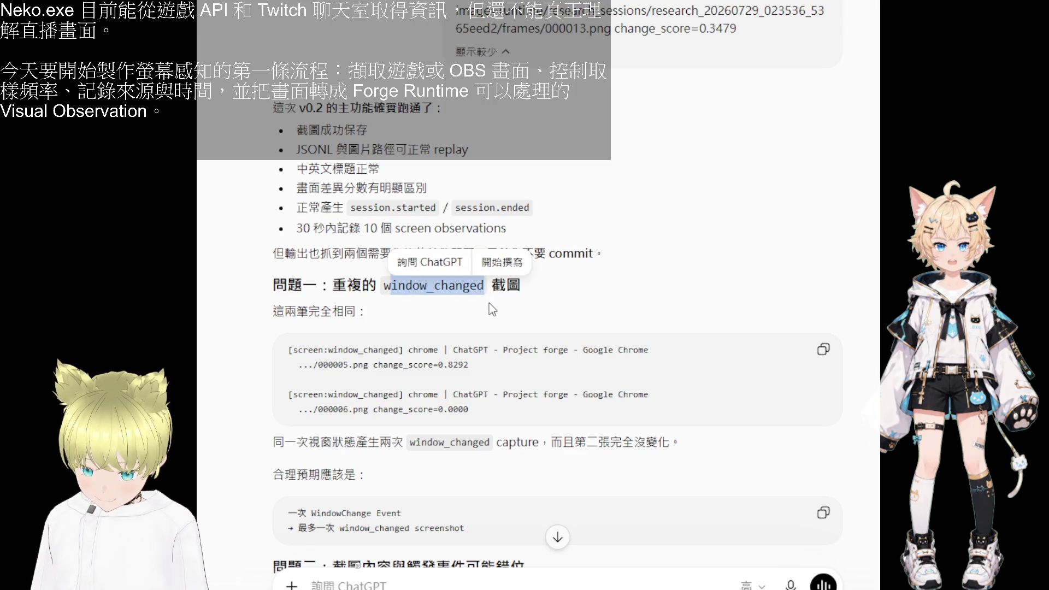
left_click(490, 310)
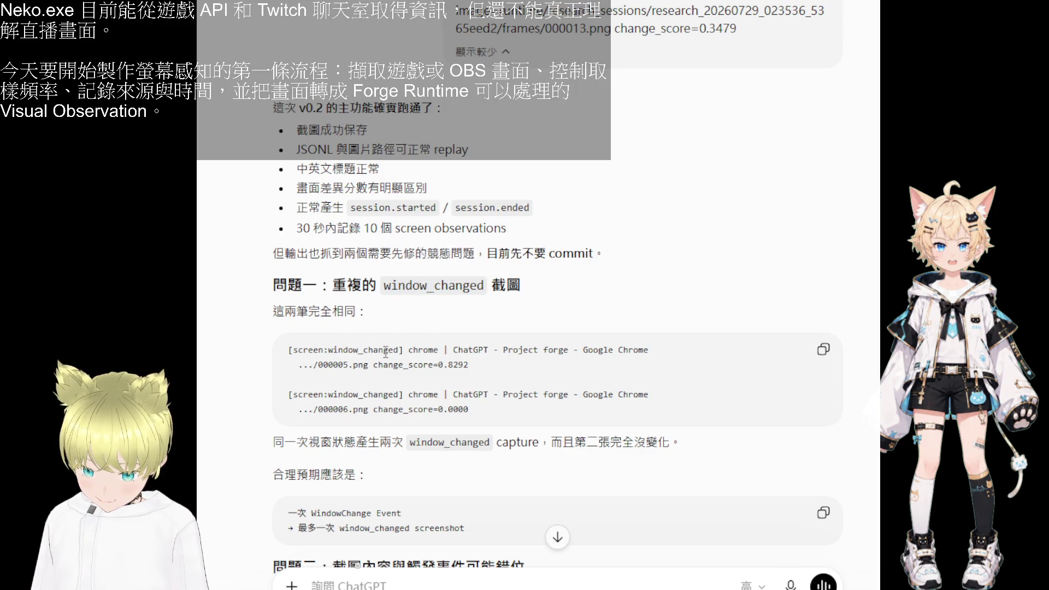
scroll(397, 364, "down", 1)
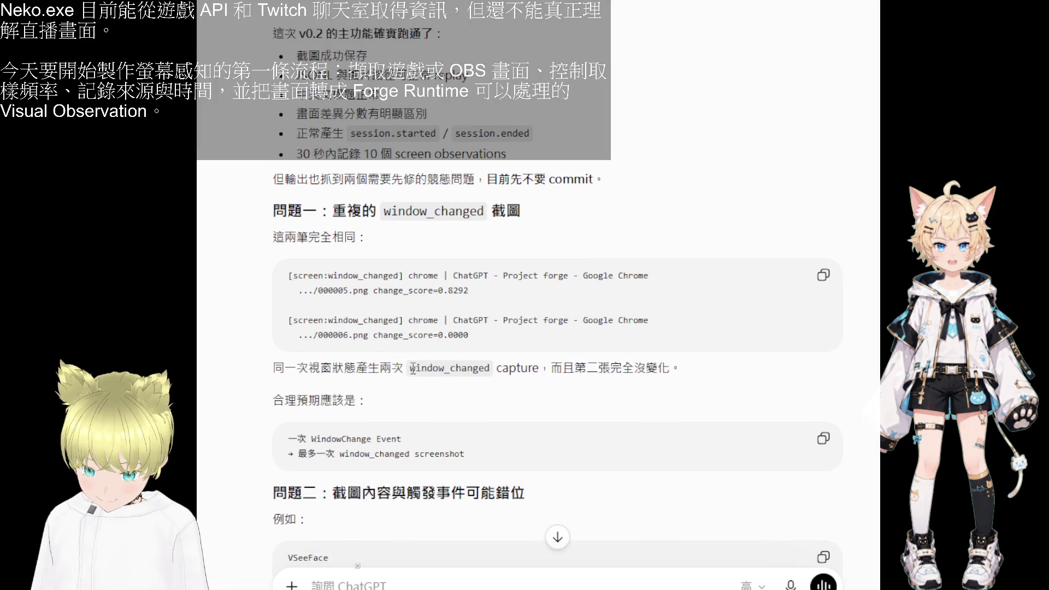
left_click_drag(409, 368, 500, 369)
scroll(517, 392, "down", 1)
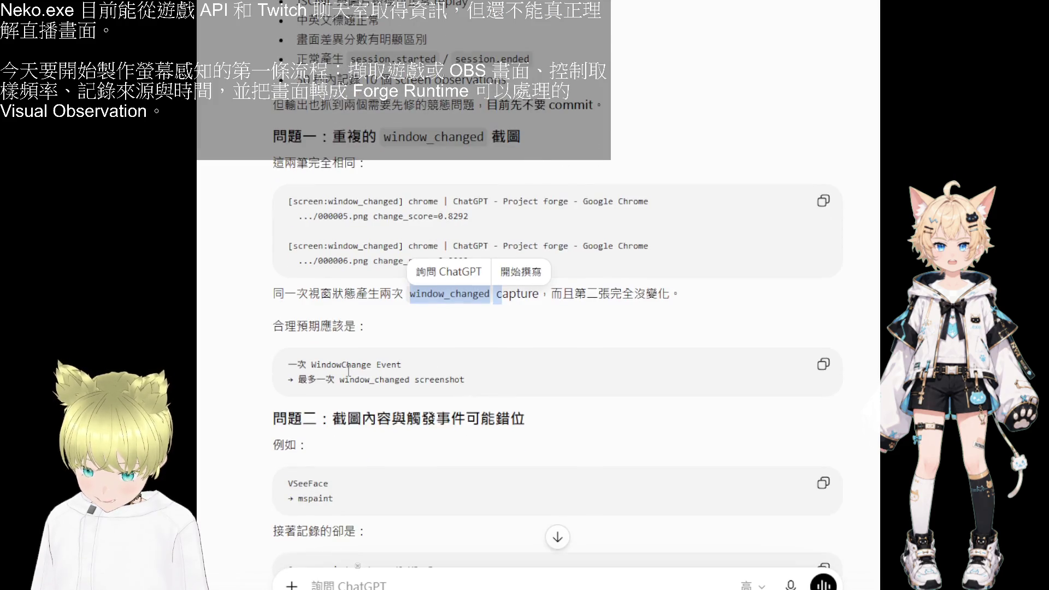
scroll(438, 382, "down", 1)
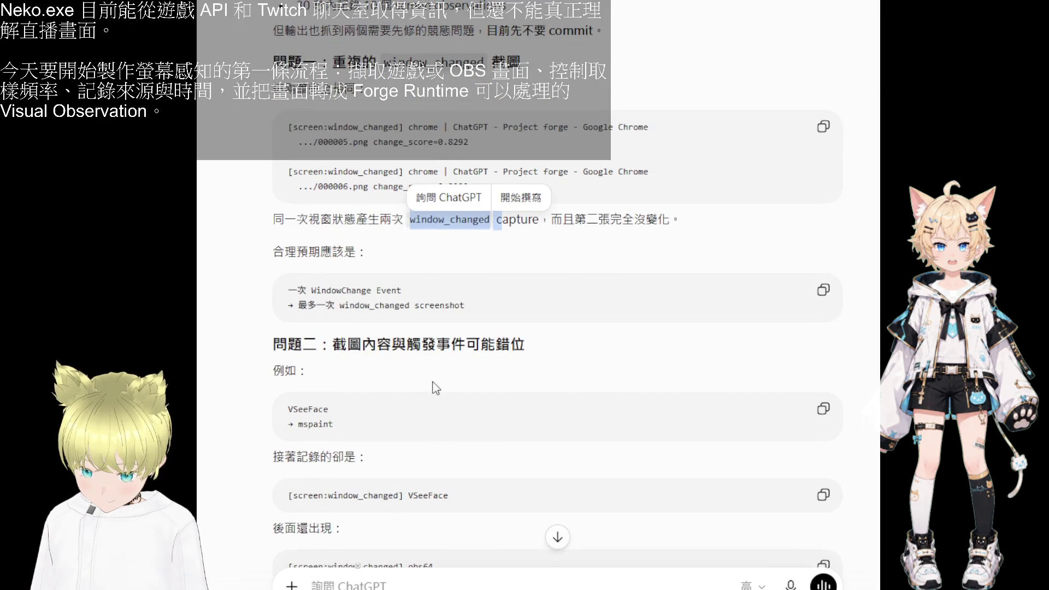
scroll(415, 378, "down", 1)
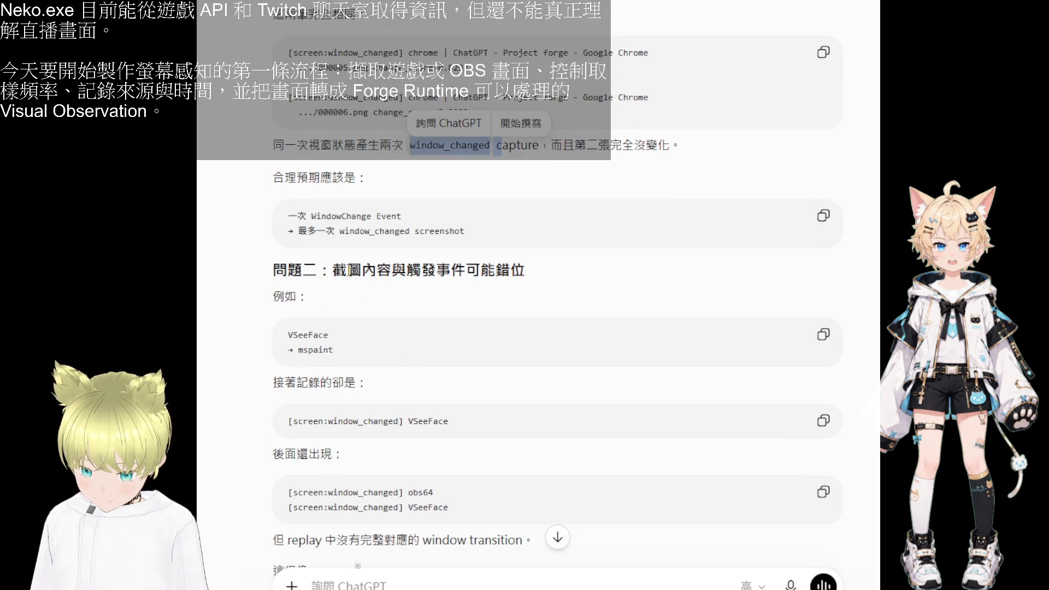
scroll(400, 302, "down", 1)
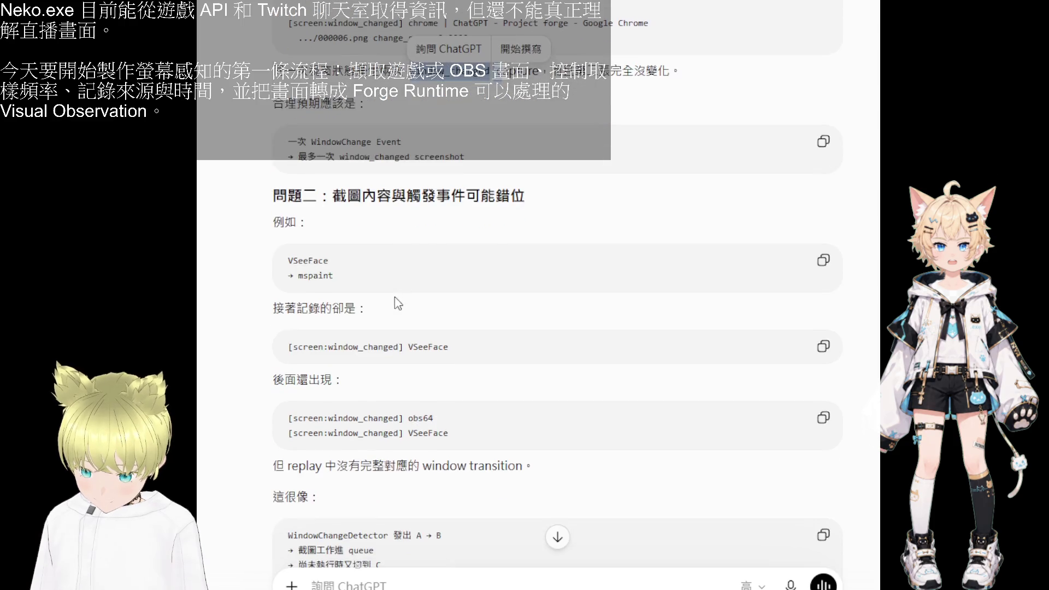
left_click_drag(288, 261, 314, 261)
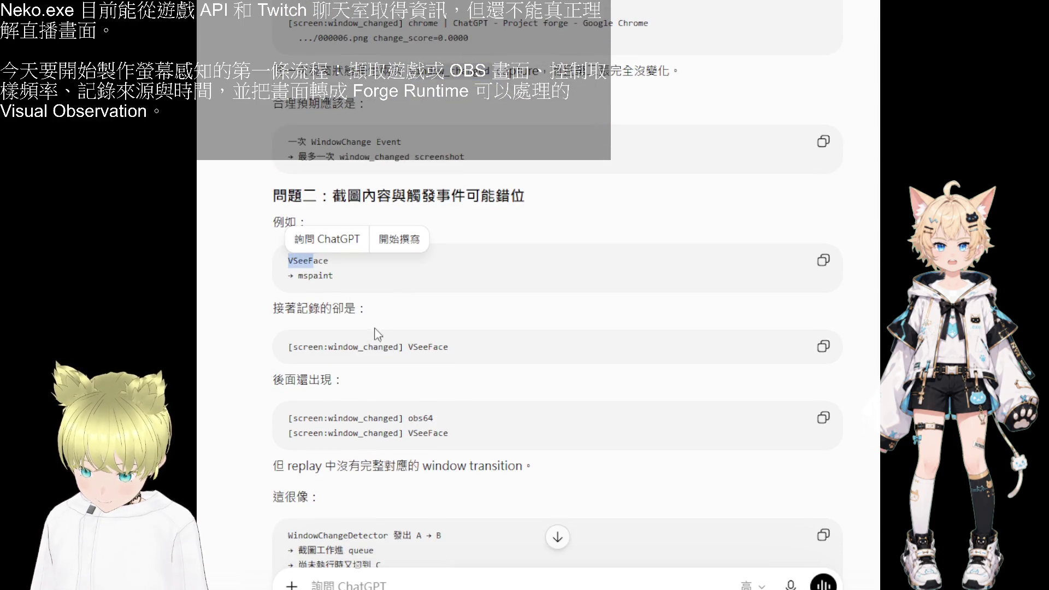
left_click(380, 343)
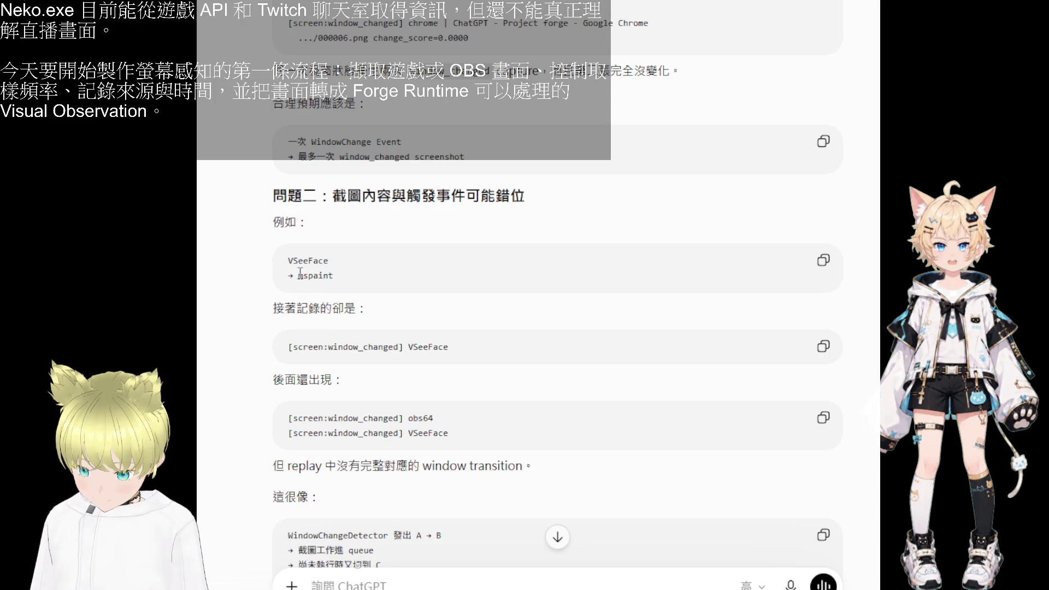
left_click_drag(299, 276, 334, 275)
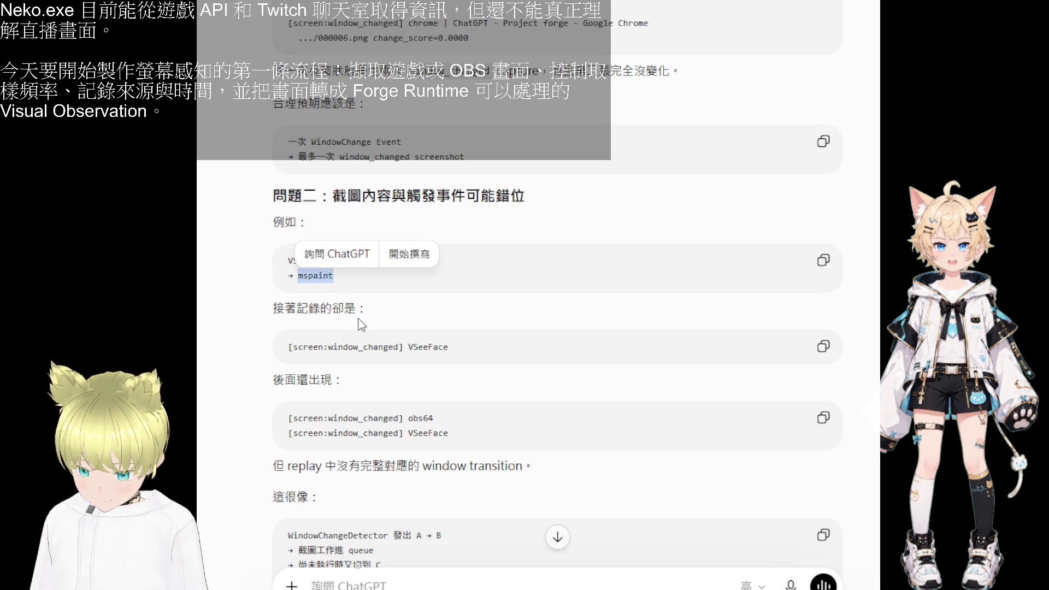
scroll(370, 333, "down", 1)
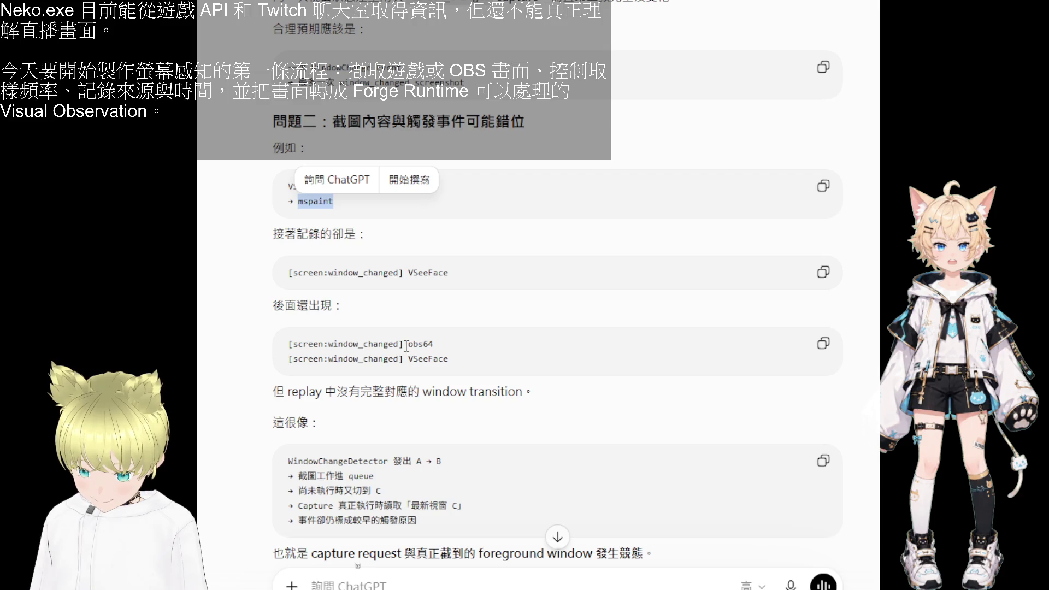
scroll(418, 390, "down", 2)
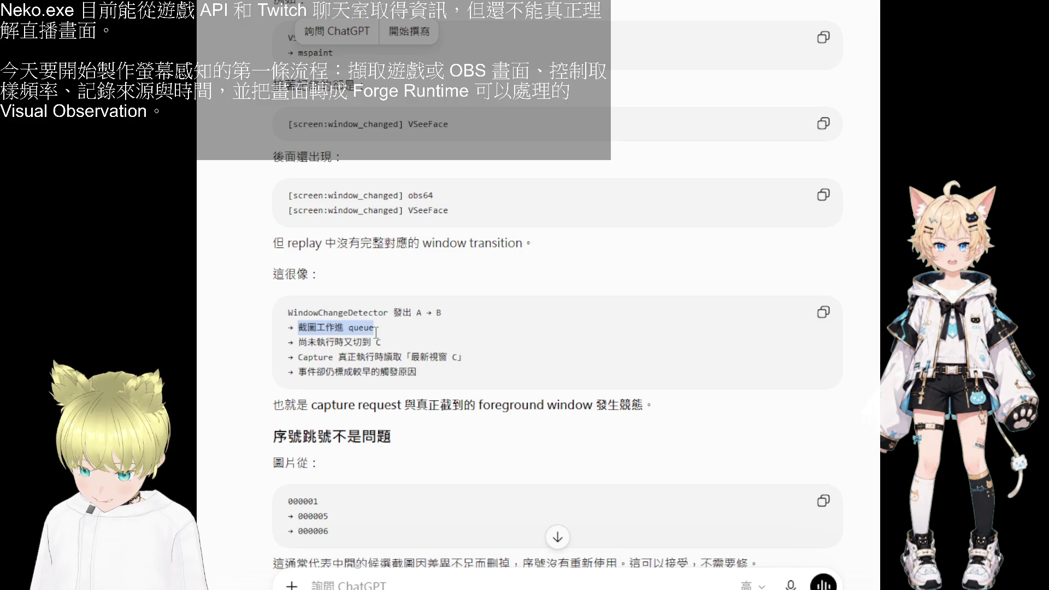
left_click_drag(299, 322, 378, 328)
left_click(337, 350)
double_click(343, 342)
left_click_drag(300, 371, 416, 374)
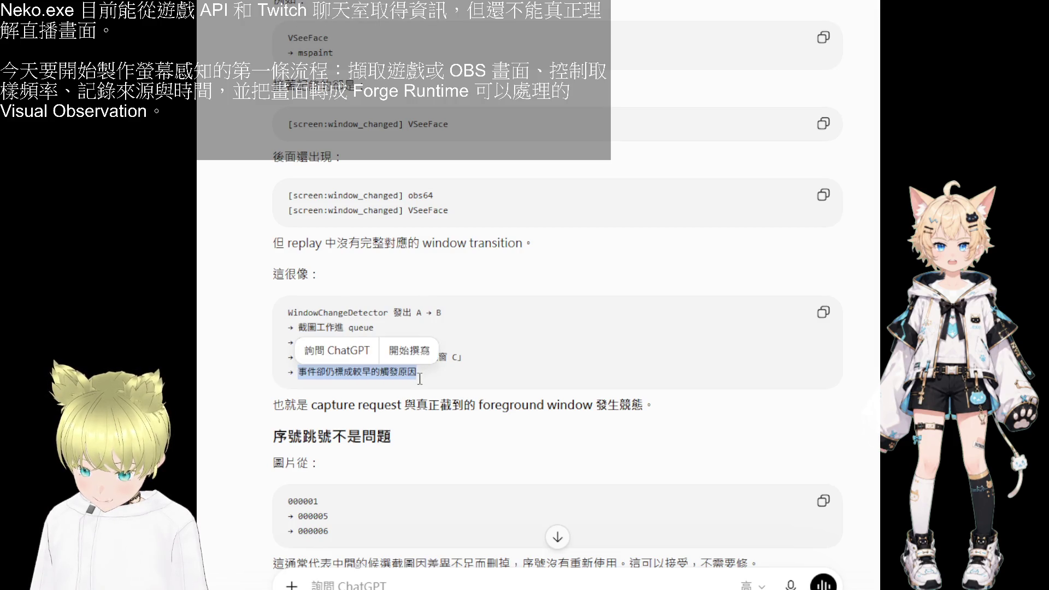
scroll(415, 377, "down", 1)
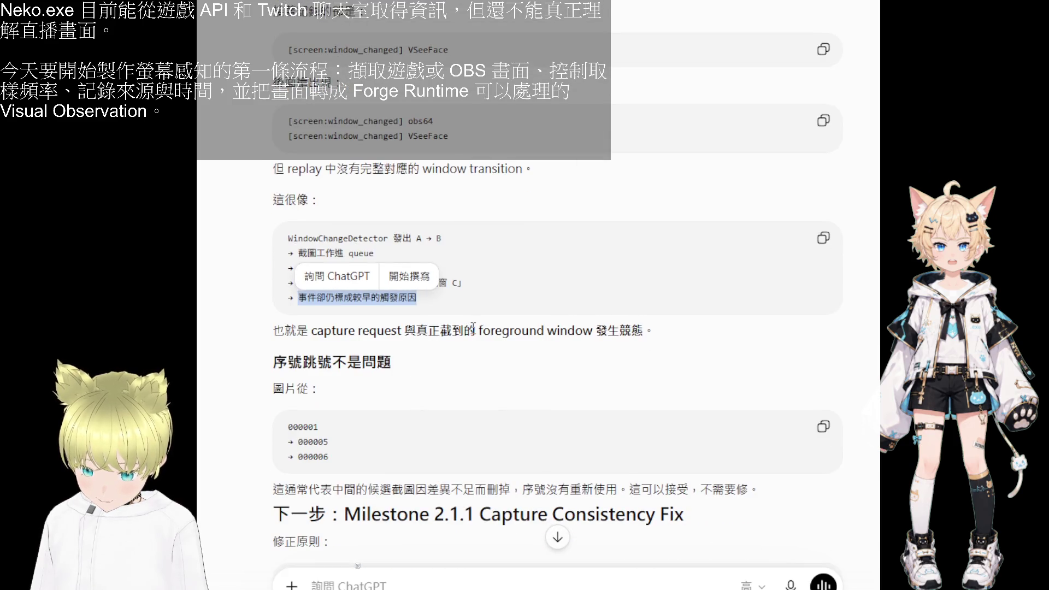
left_click_drag(312, 331, 400, 336)
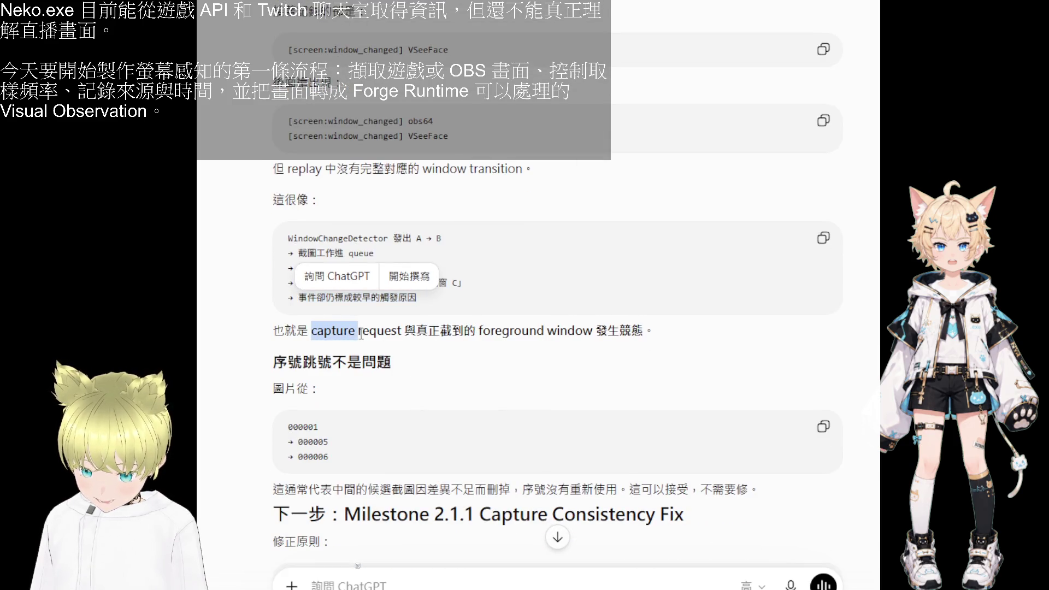
left_click(420, 337)
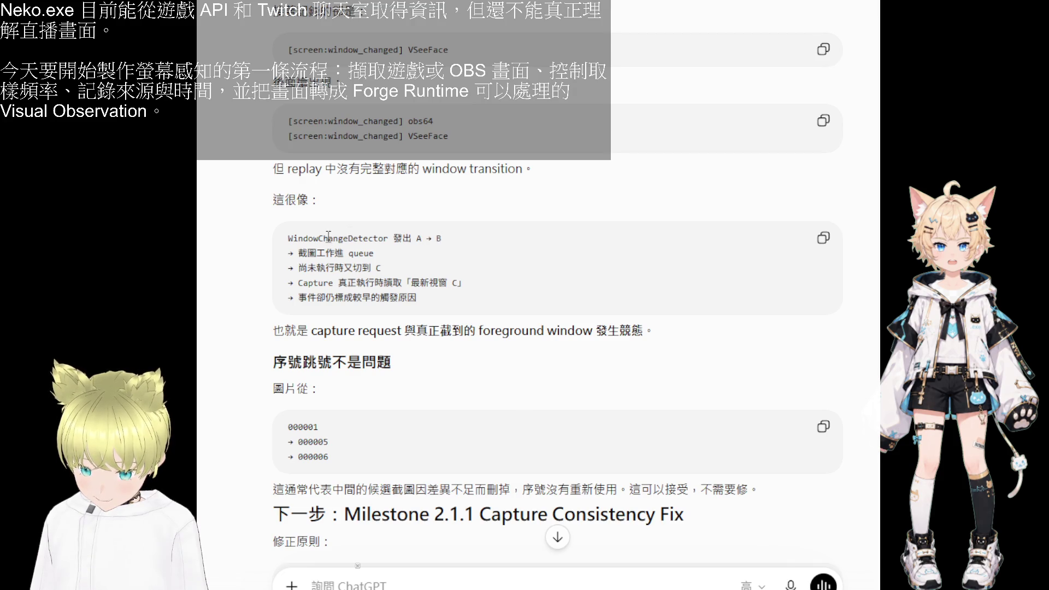
left_click_drag(416, 237, 442, 238)
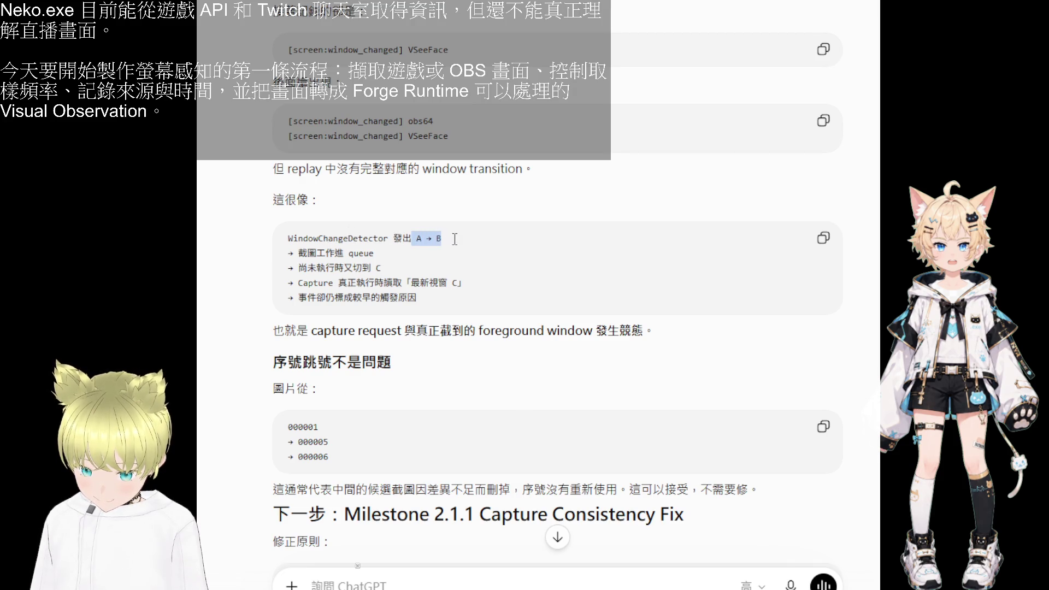
mouse_move(350, 254)
left_mouse_down()
mouse_move(375, 253)
mouse_move(372, 272)
left_mouse_up()
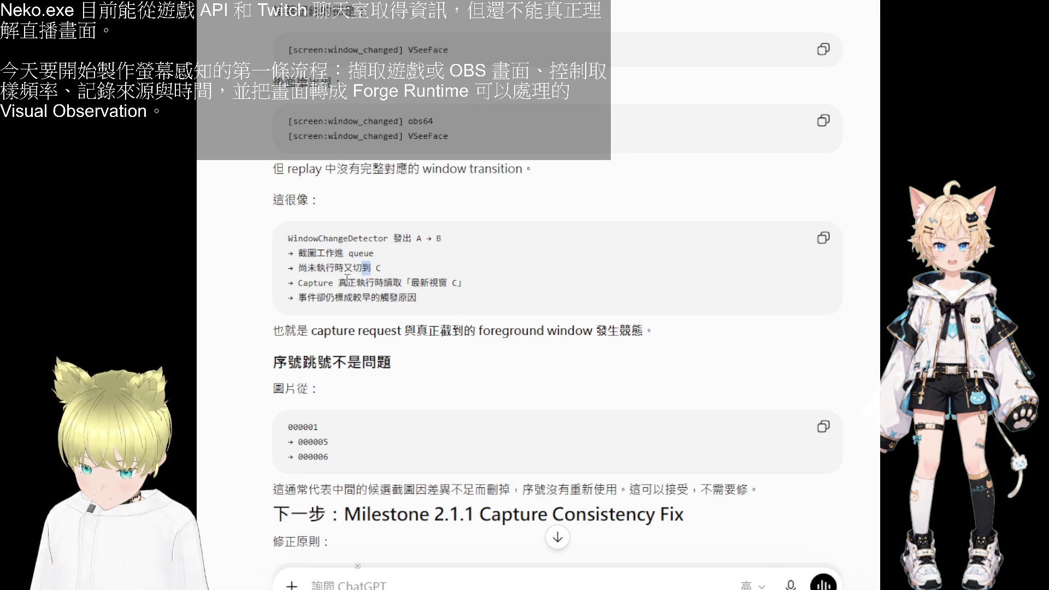
left_click(387, 284)
left_click_drag(438, 283, 449, 284)
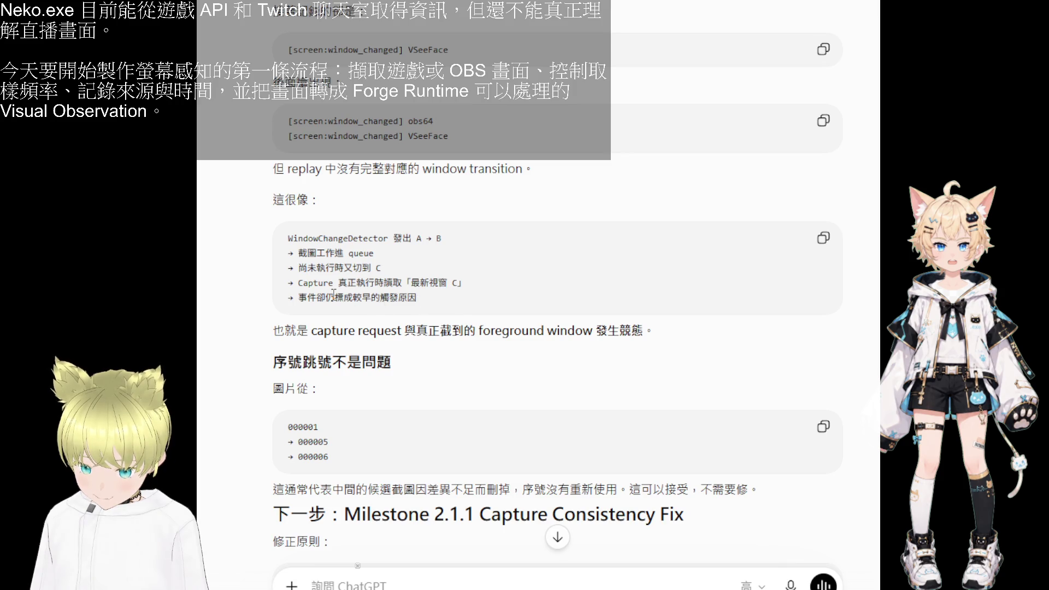
left_click_drag(335, 298, 355, 298)
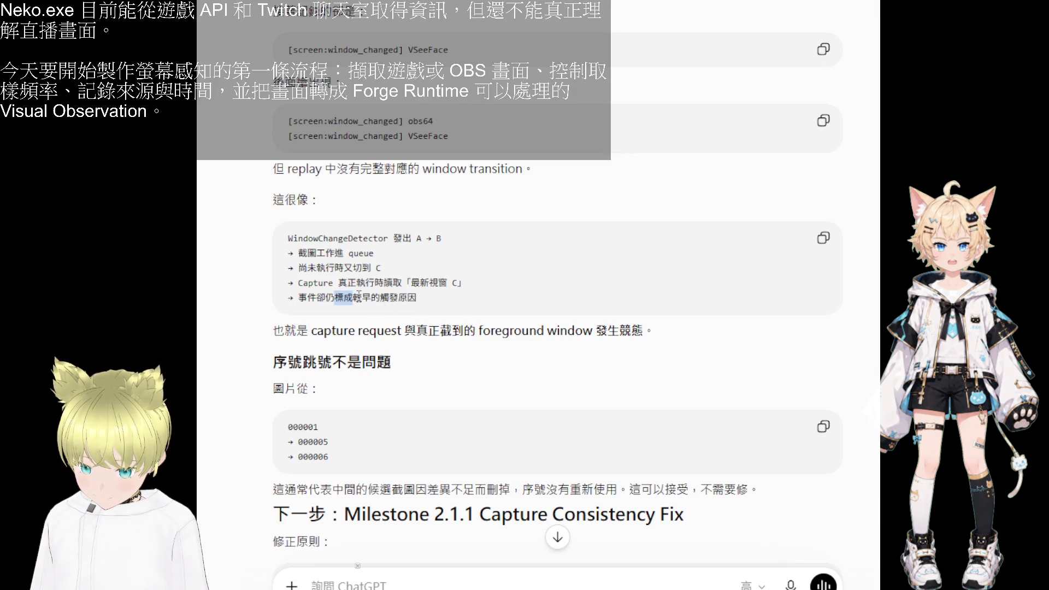
left_click(437, 240)
scroll(408, 332, "down", 1)
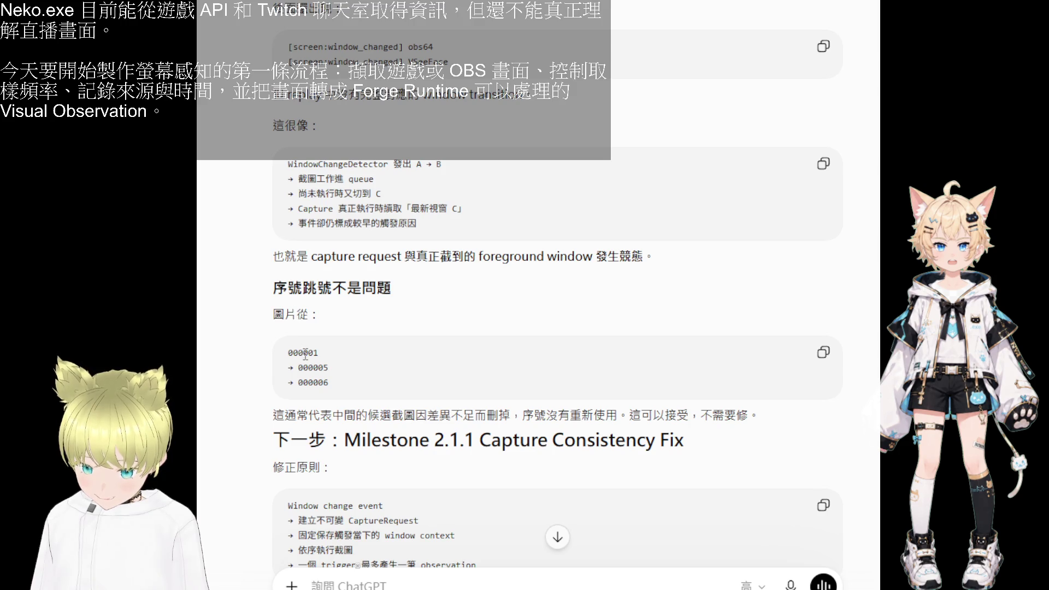
scroll(312, 357, "down", 1)
left_click_drag(391, 345, 429, 344)
left_click(443, 349)
scroll(570, 346, "down", 1)
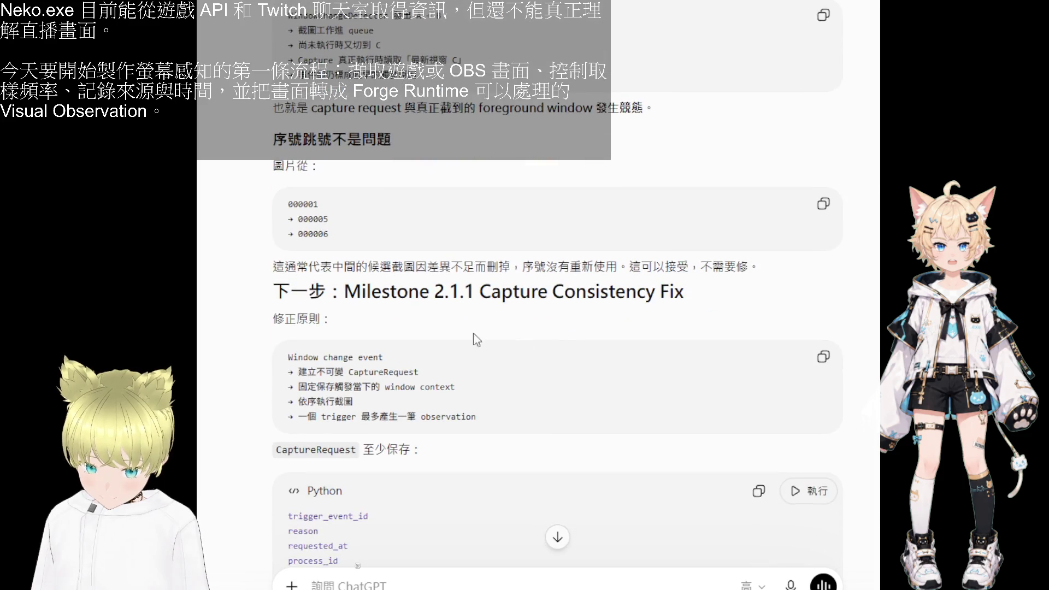
scroll(366, 322, "down", 1)
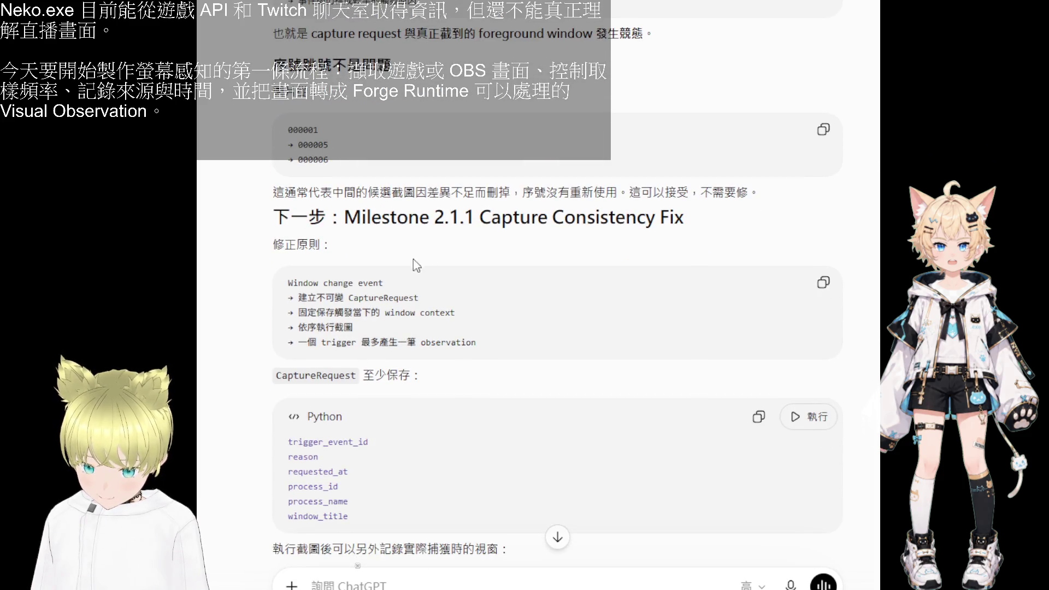
scroll(333, 300, "down", 2)
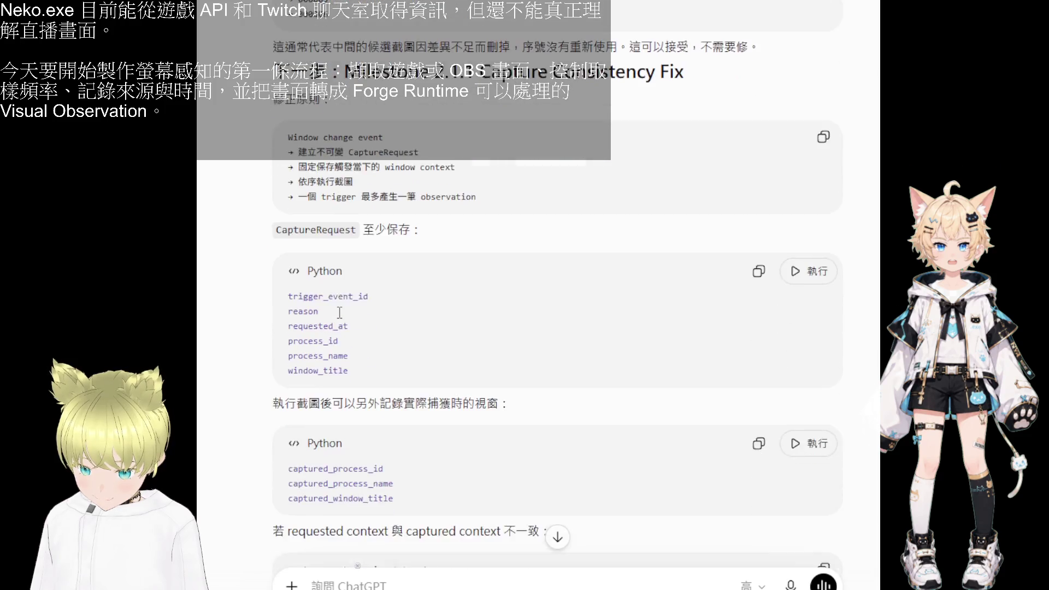
scroll(339, 312, "down", 2)
scroll(339, 313, "down", 2)
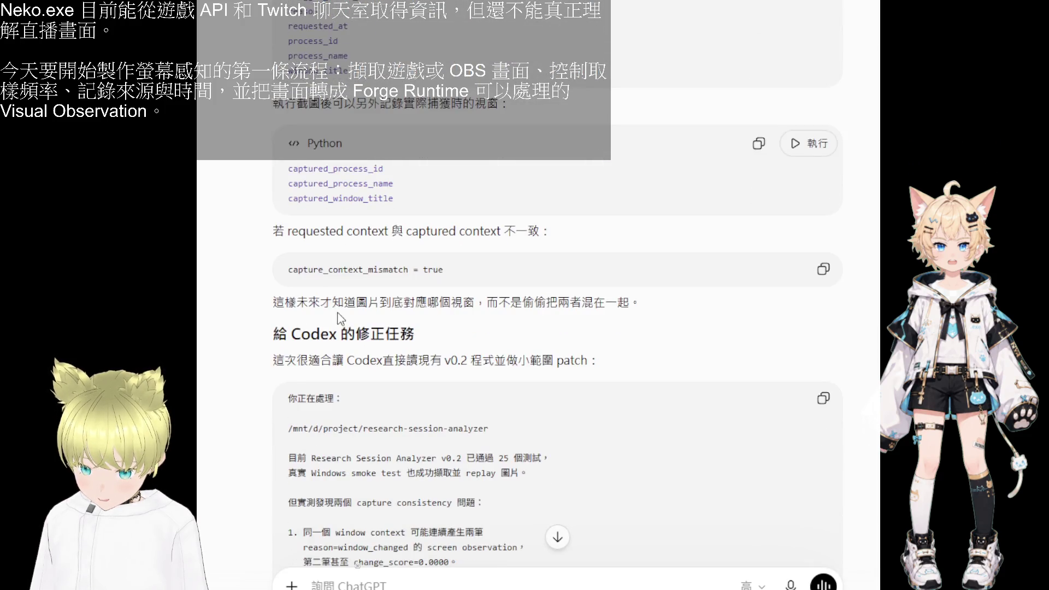
scroll(337, 318, "down", 1)
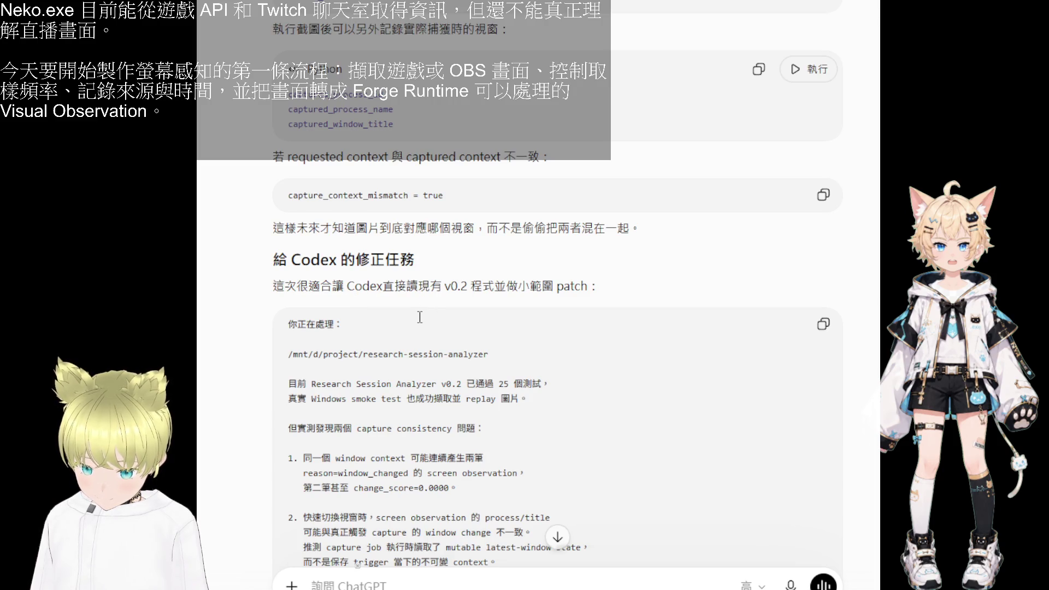
scroll(419, 317, "down", 2)
scroll(417, 316, "down", 3)
scroll(413, 315, "down", 5)
scroll(412, 314, "down", 5)
scroll(411, 314, "down", 3)
scroll(407, 311, "down", 1)
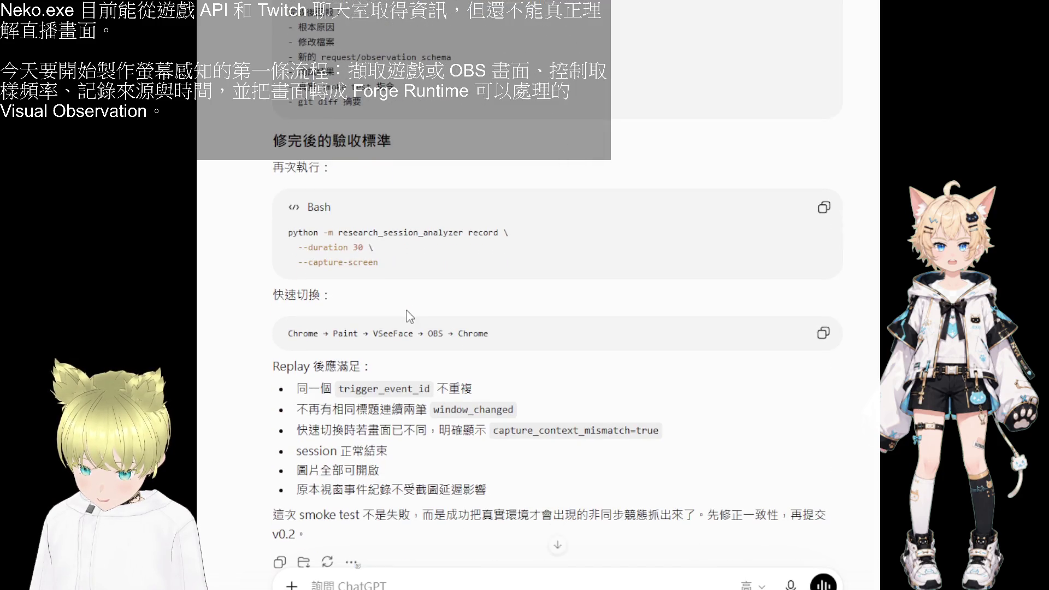
scroll(516, 300, "up", 4)
scroll(516, 300, "up", 10)
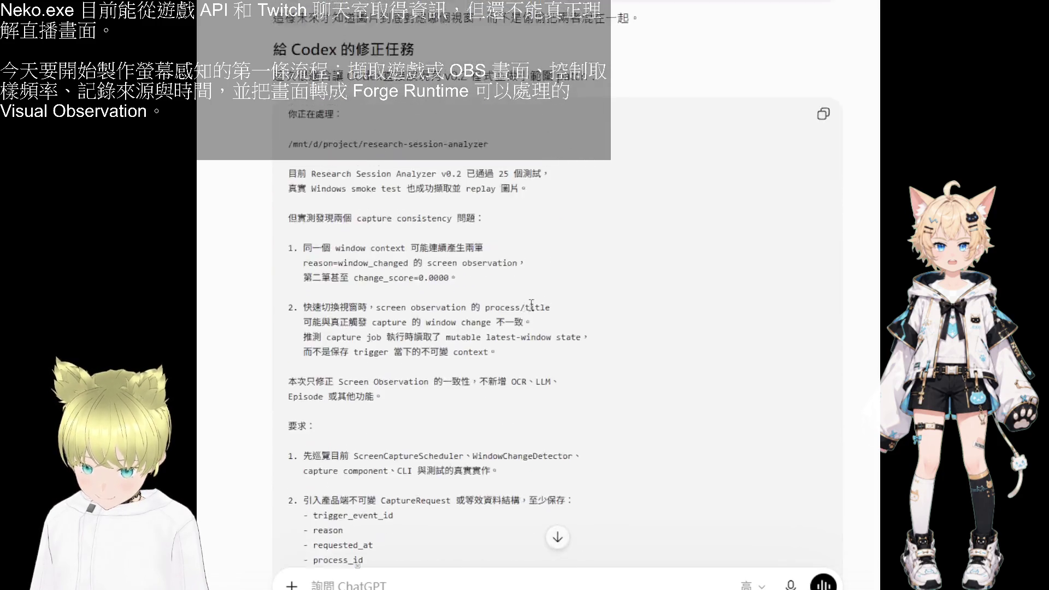
scroll(525, 312, "up", 5)
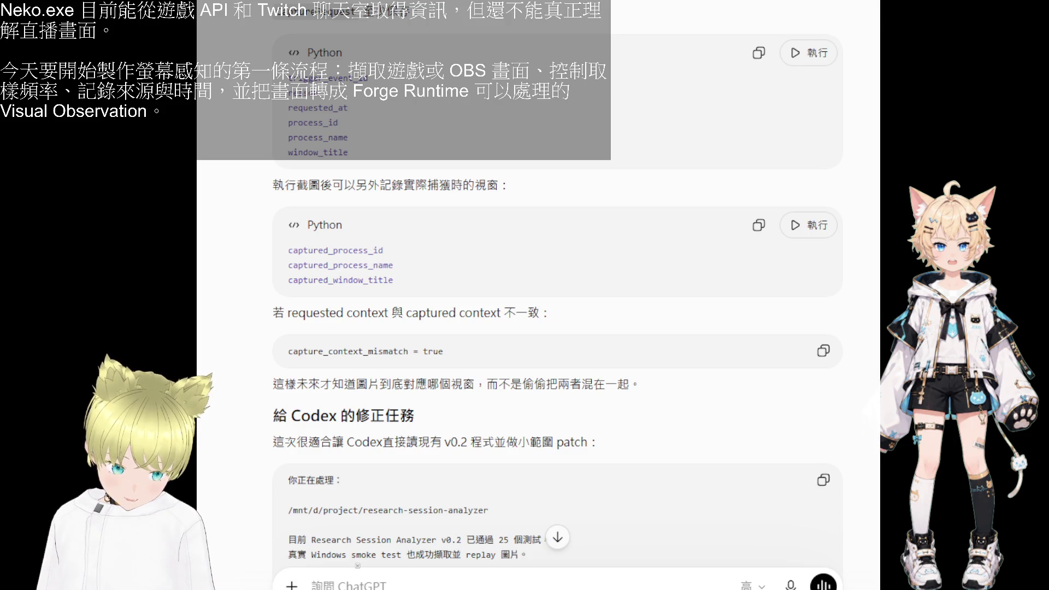
- Attach the model-picker screenshot and send 選哪個模型好 asking which model to choose
key("ctrl+v")
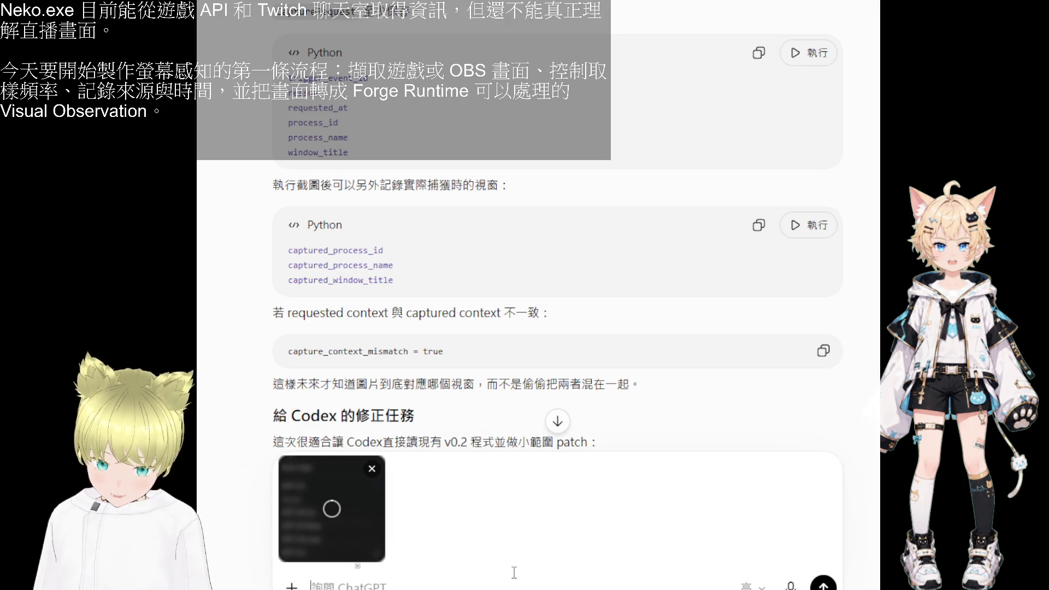
type("選哪個口模型號")
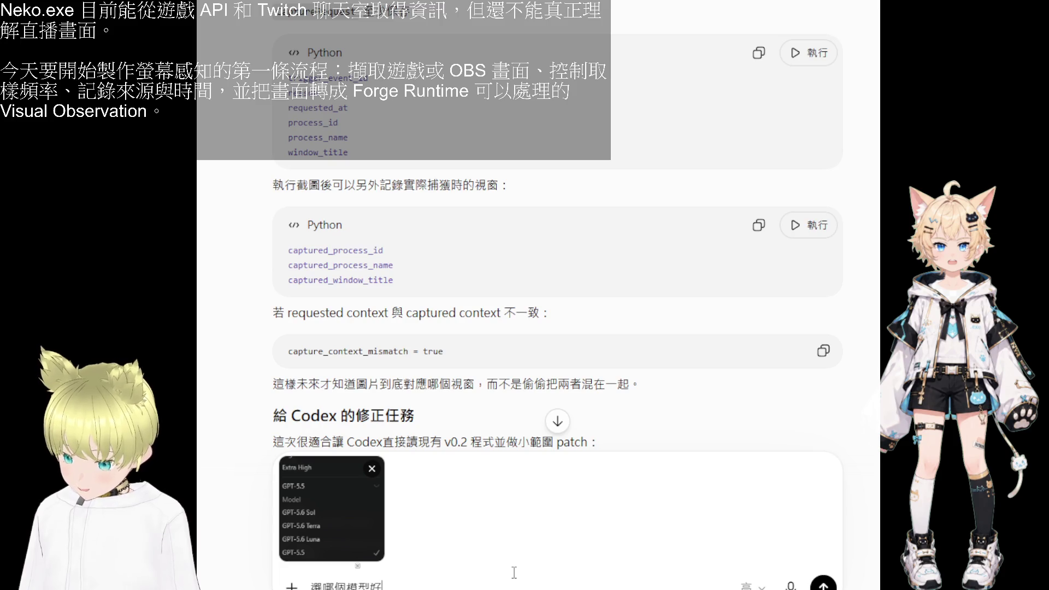
key("Return")
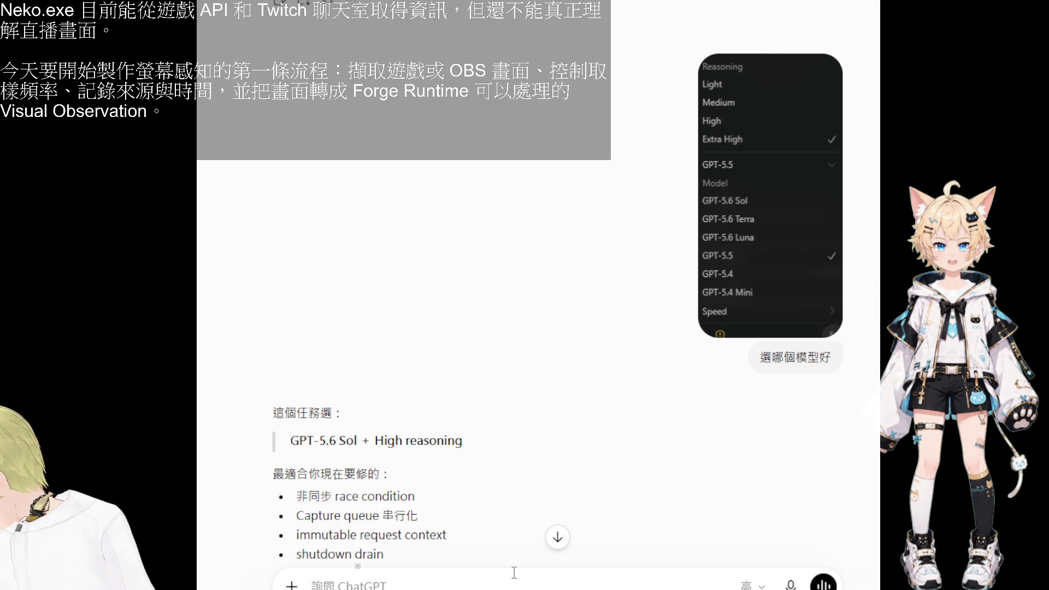
scroll(528, 539, "down", 2)
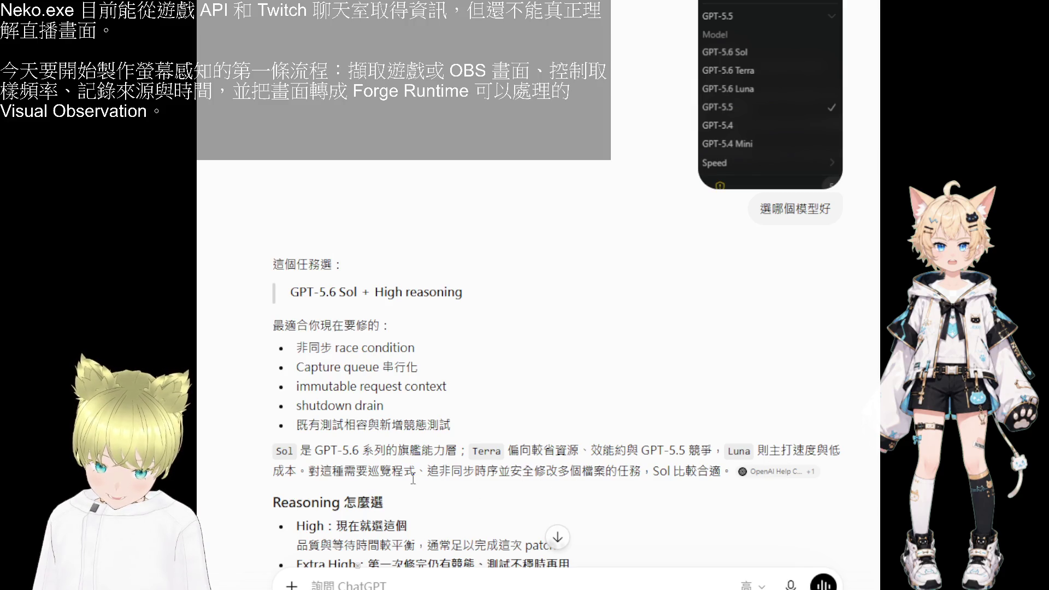
scroll(368, 512, "down", 2)
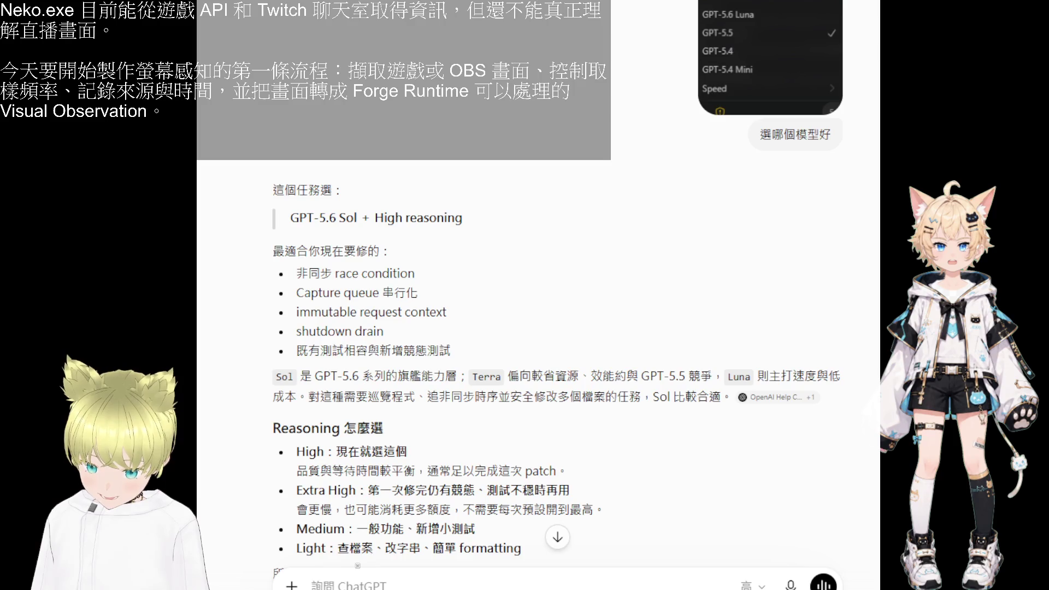
scroll(394, 553, "down", 4)
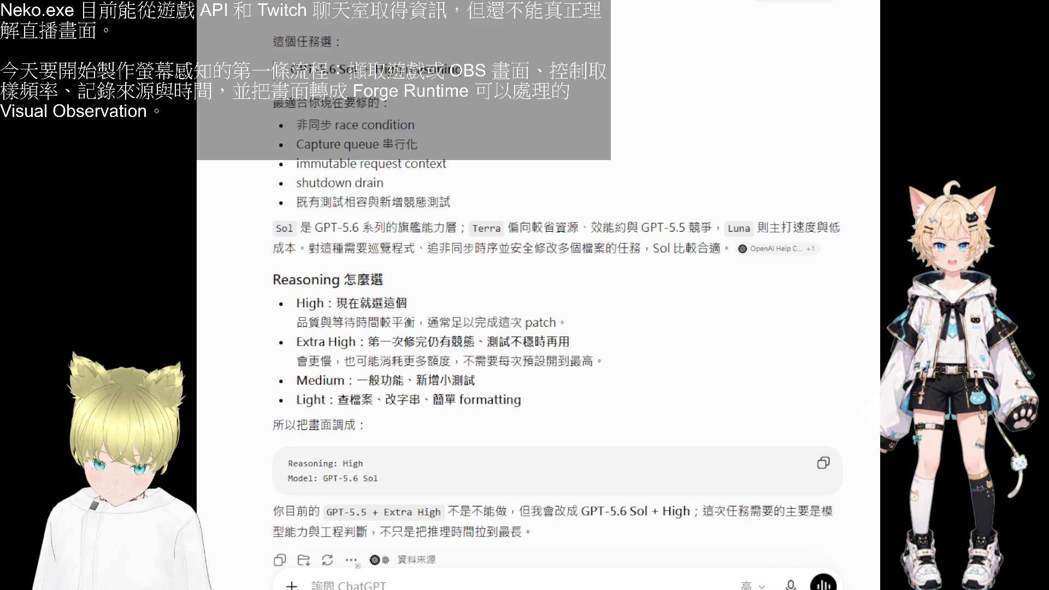
scroll(499, 348, "down", 2)
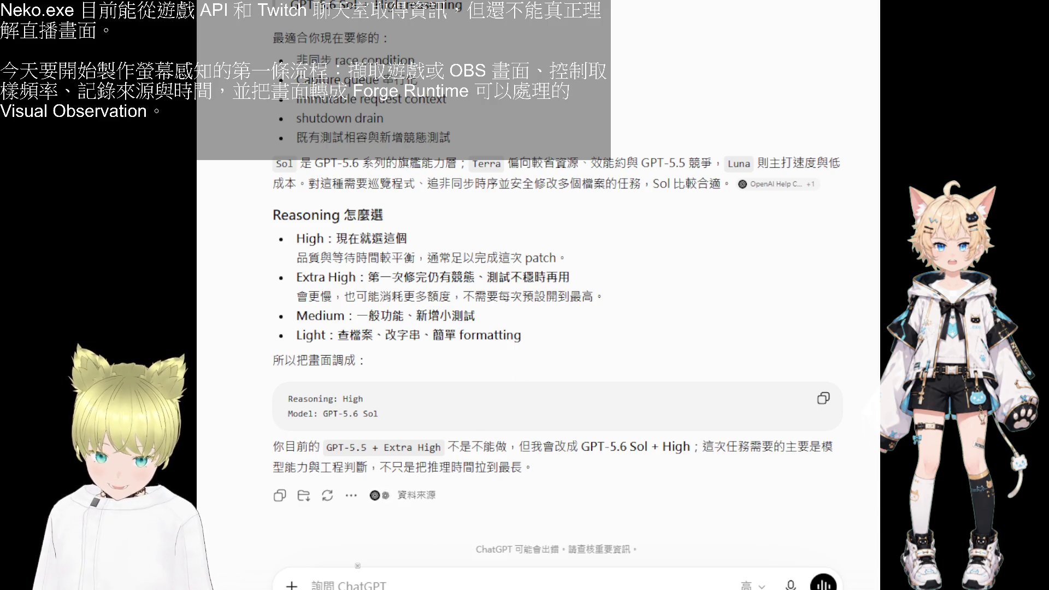
key("alt+Tab")
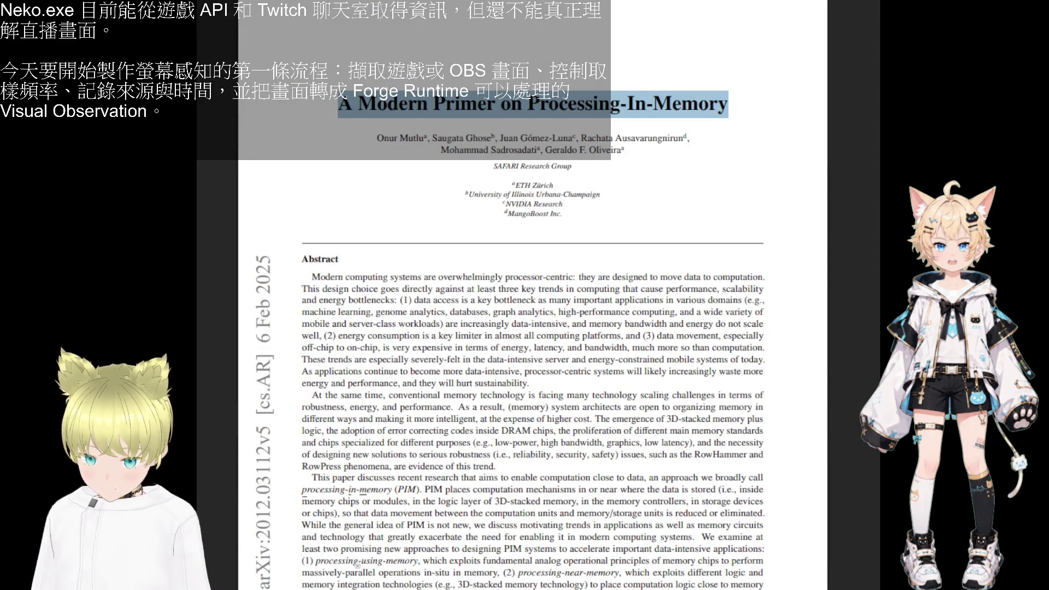
- View the Processing-In-Memory paper's DRAM figures in the PDF viewer, then return to the reading plan
key("alt+Tab")
key("alt+Tab")
key("alt+Tab")
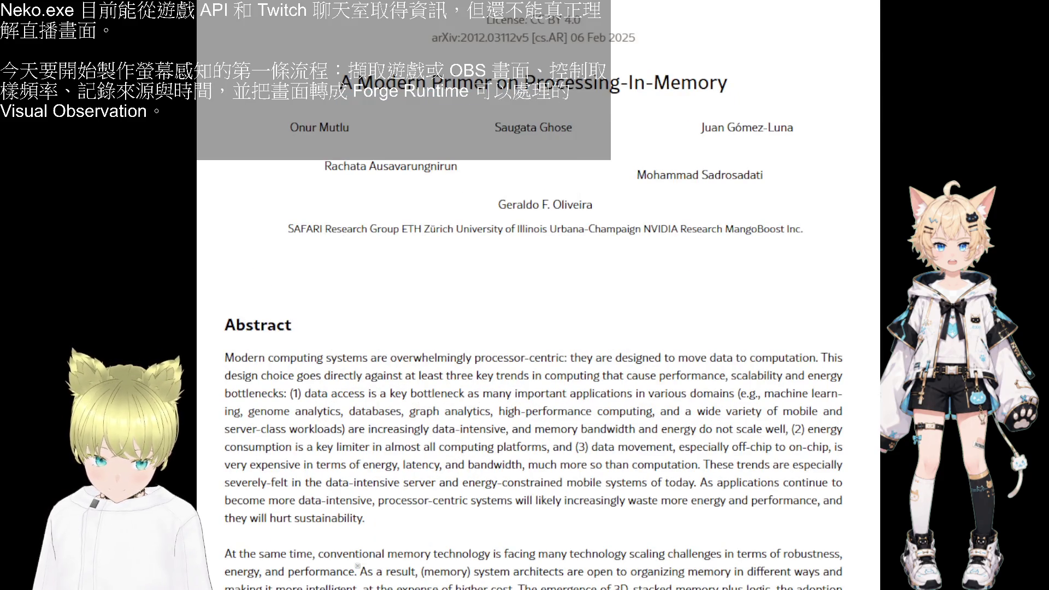
scroll(358, 566, "down", 10)
scroll(358, 565, "down", 10)
scroll(357, 566, "down", 10)
scroll(357, 566, "up", 5)
scroll(357, 566, "up", 5)
scroll(357, 565, "up", 5)
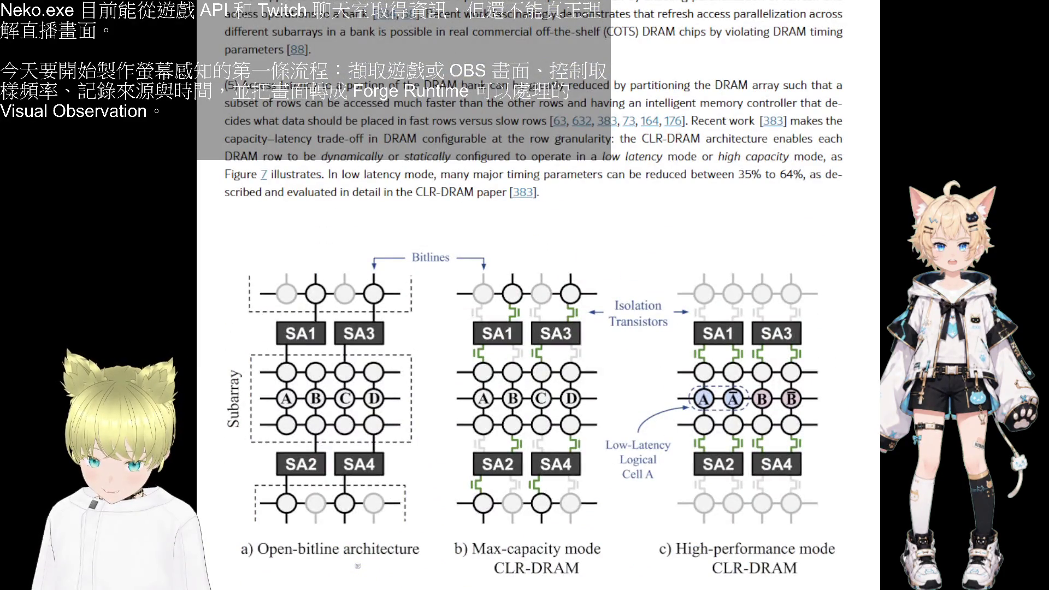
scroll(357, 567, "up", 3)
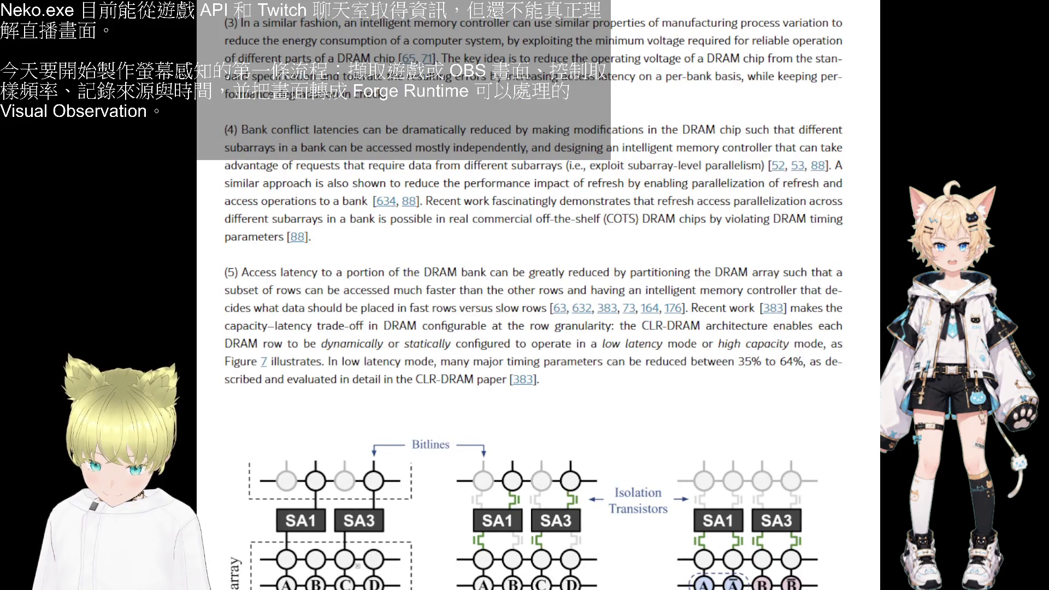
scroll(358, 565, "up", 5)
scroll(357, 566, "up", 3)
scroll(358, 566, "up", 5)
scroll(357, 567, "down", 5)
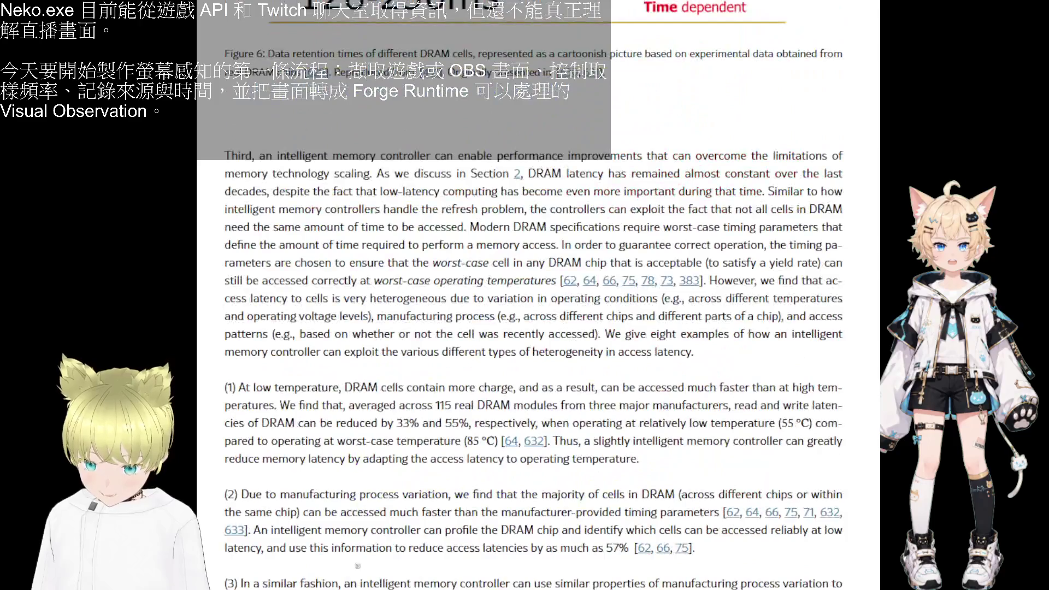
scroll(358, 566, "up", 8)
scroll(358, 566, "left", 3)
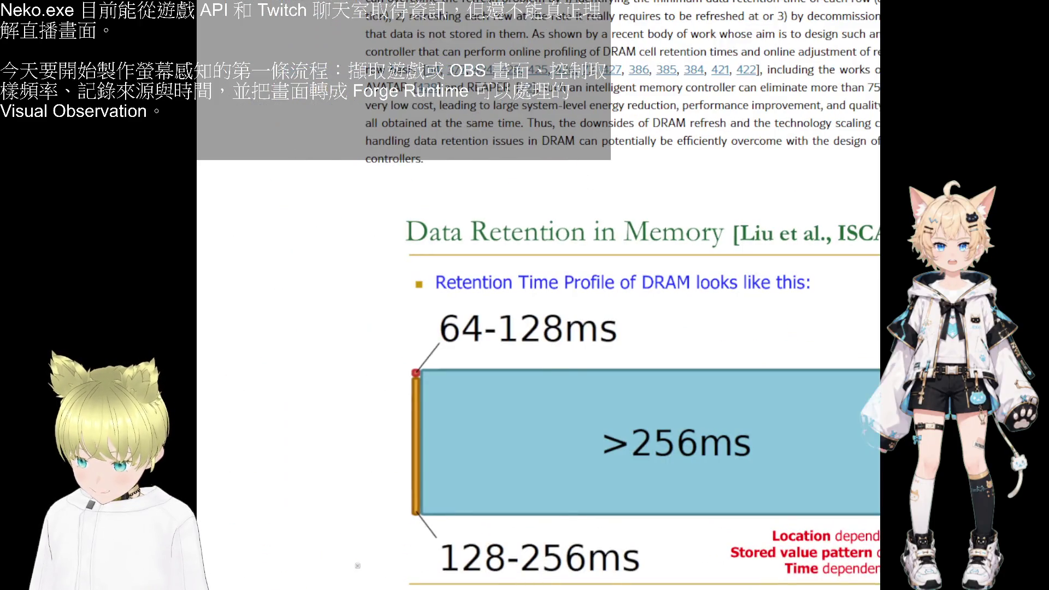
key("alt+Tab")
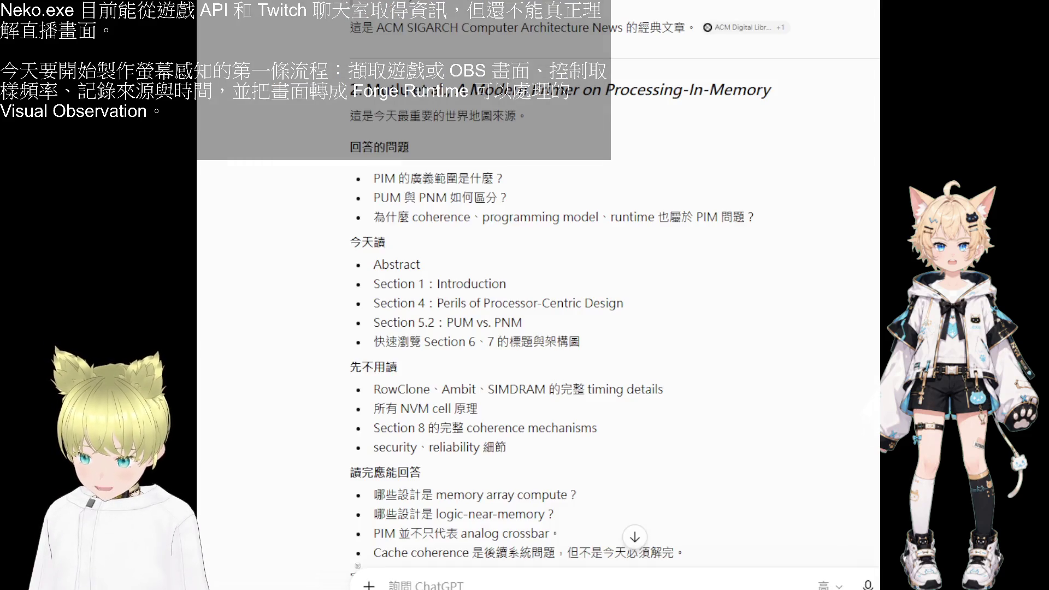
scroll(353, 133, "up", 2)
scroll(353, 133, "up", 2)
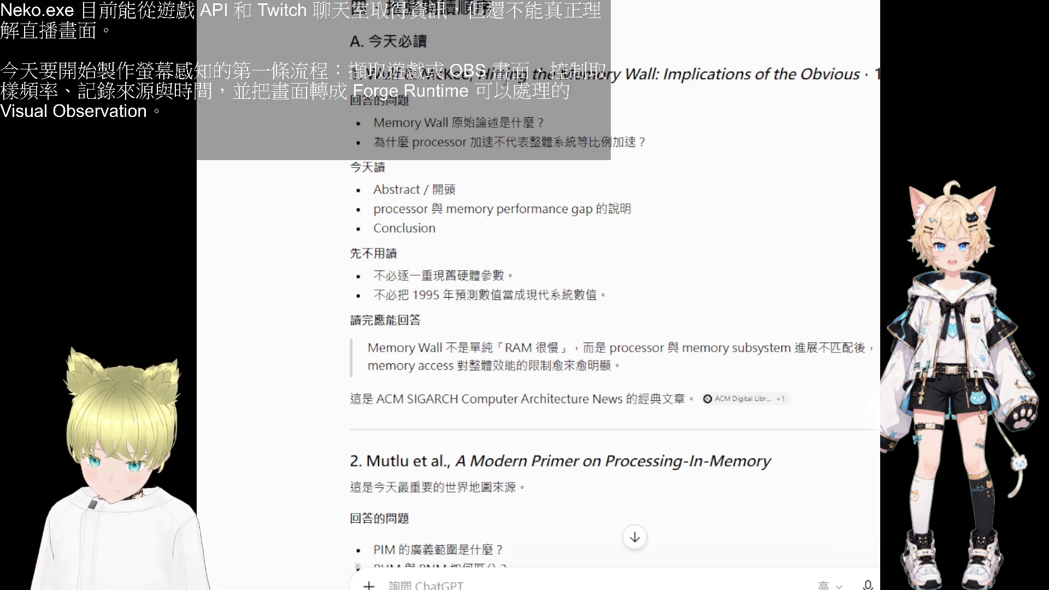
scroll(505, 80, "down", 5)
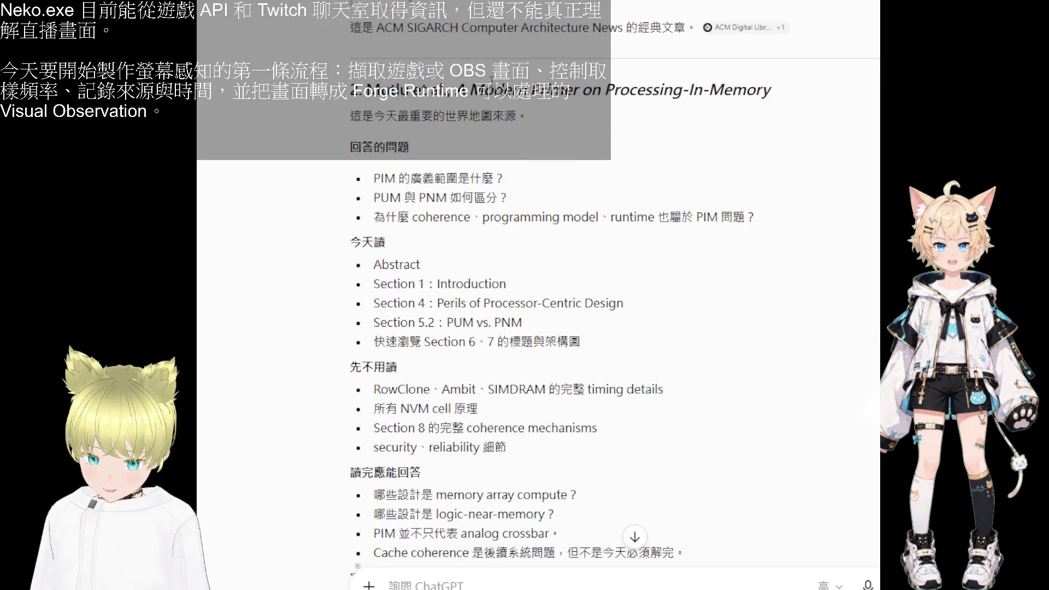
- Check the paper's DRAM retention and title pages, then return to the Mutlu et al. primer entry in the plan
key("alt+Tab")
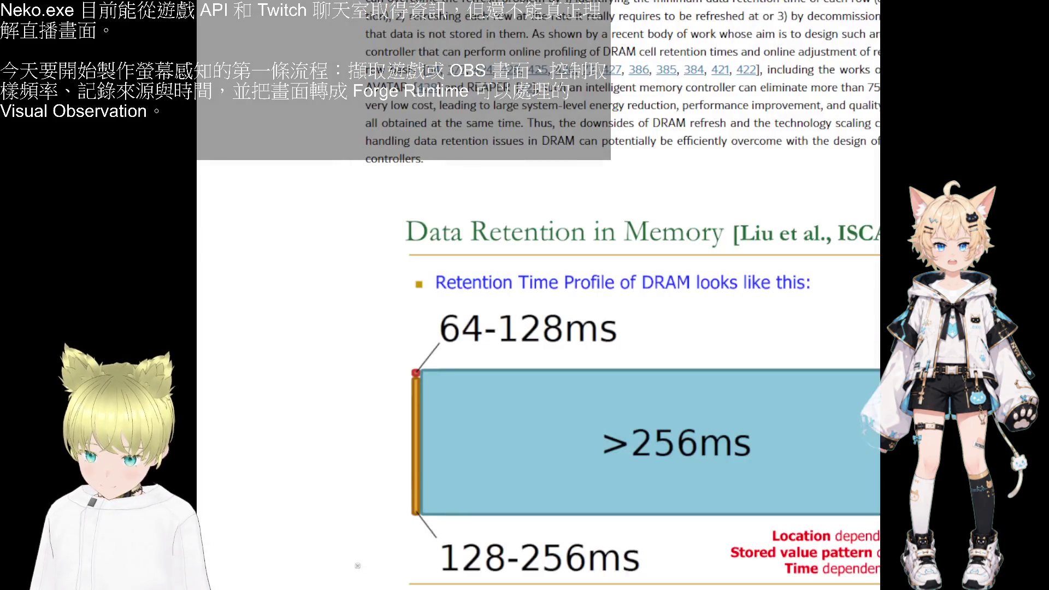
scroll(700, 170, "up", 4)
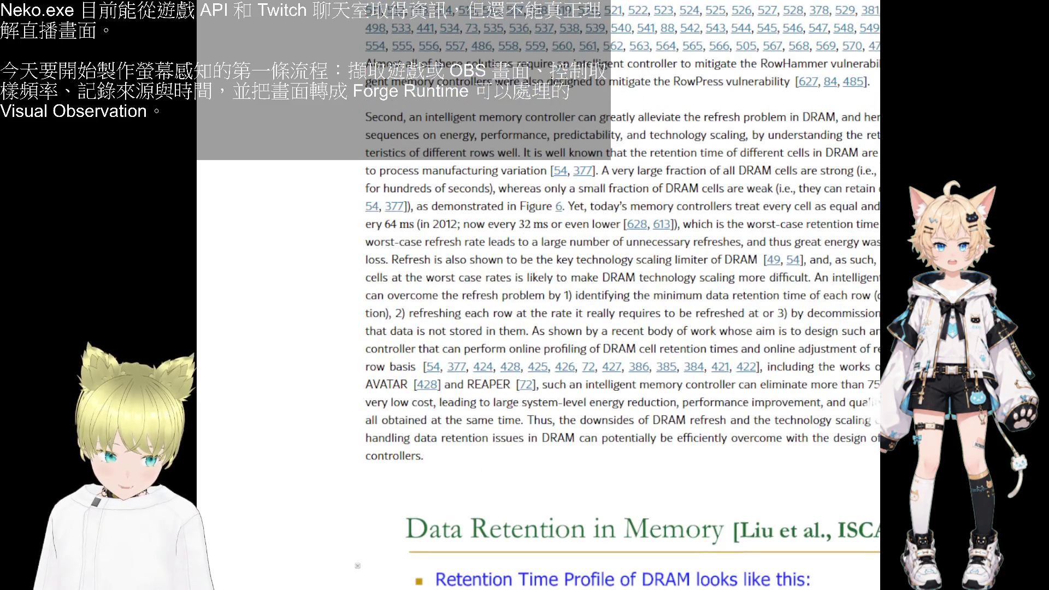
scroll(701, 170, "down", 7)
scroll(701, 169, "down", 5)
key("ctrl+Tab")
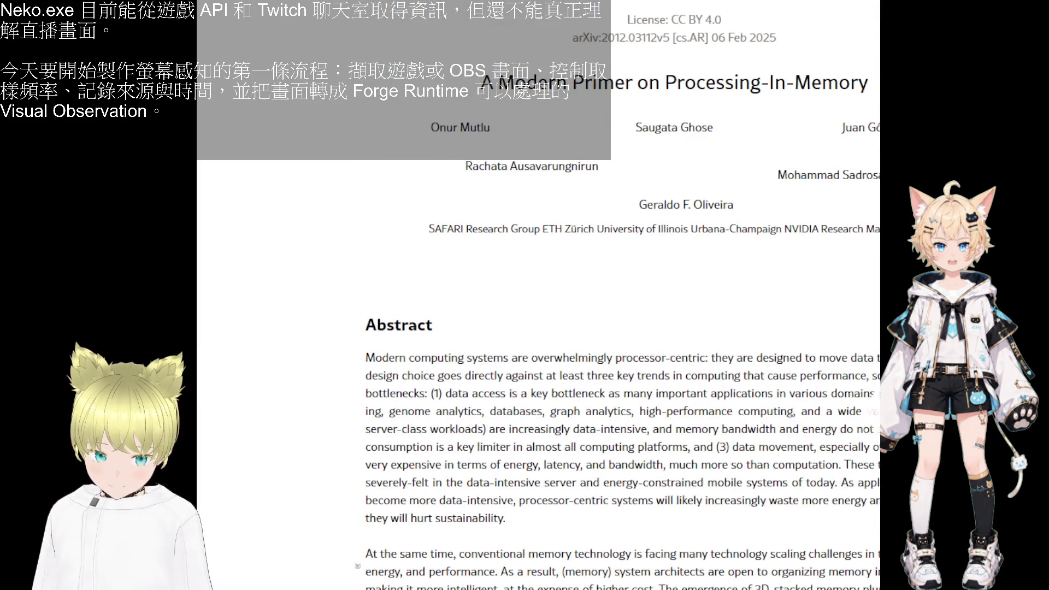
key("alt+Tab")
scroll(538, 328, "up", 5)
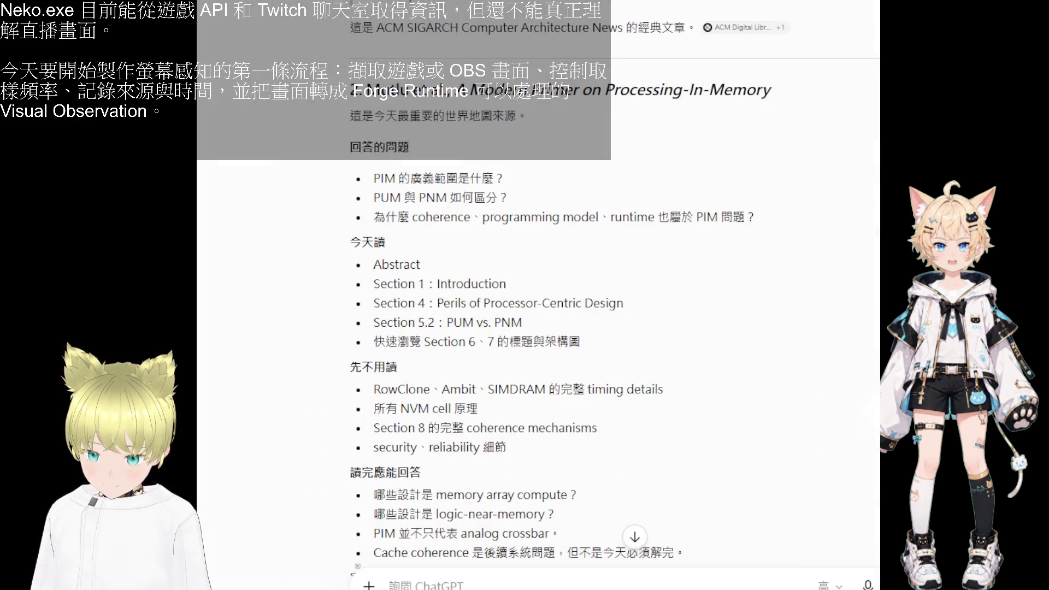
scroll(614, 295, "up", 2)
scroll(615, 296, "up", 1)
scroll(615, 296, "up", 2)
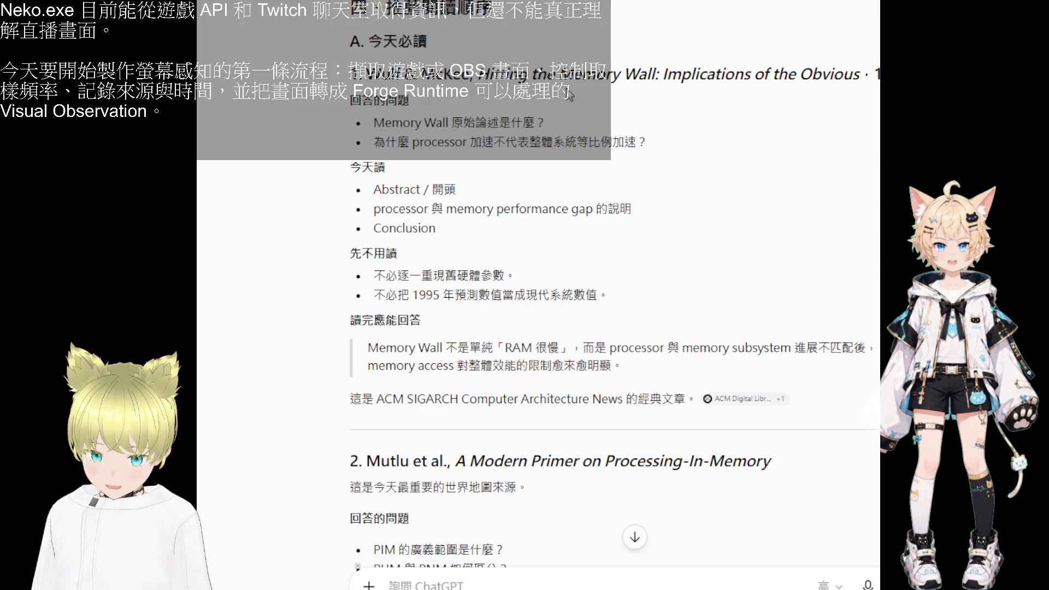
scroll(524, 164, "down", 3)
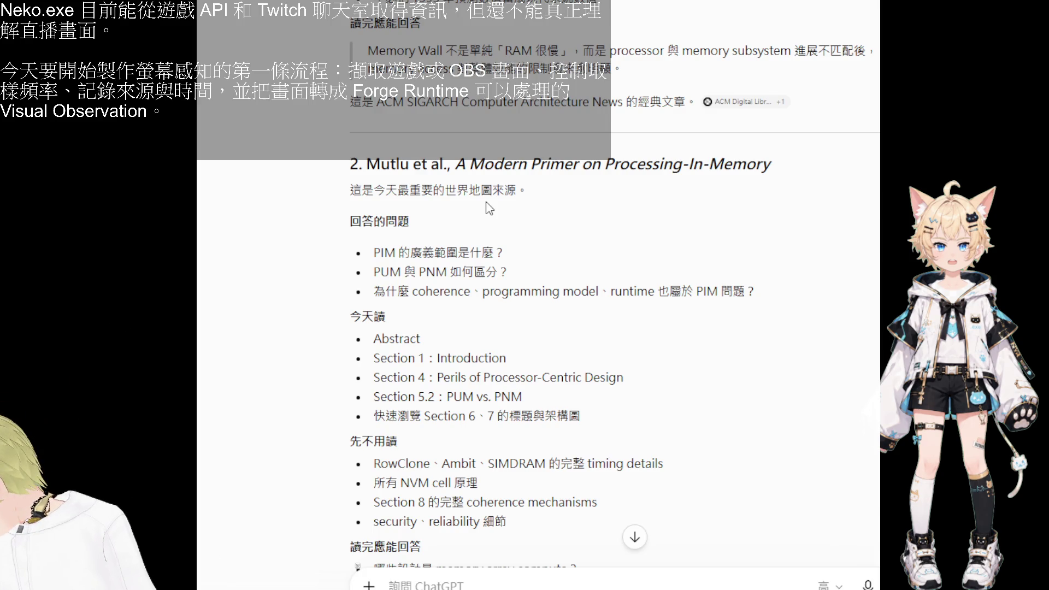
scroll(489, 208, "down", 10)
scroll(615, 327, "down", 10)
scroll(614, 329, "down", 10)
scroll(615, 328, "down", 10)
scroll(615, 329, "down", 10)
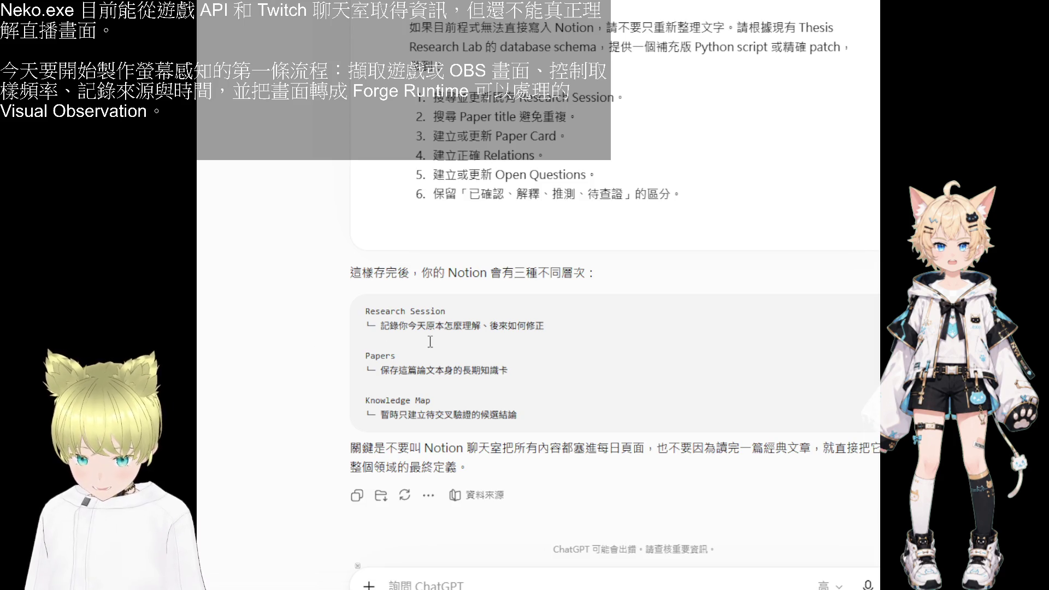
scroll(452, 357, "up", 5)
scroll(453, 356, "up", 5)
scroll(452, 357, "up", 5)
scroll(453, 357, "up", 5)
scroll(453, 357, "up", 5)
scroll(452, 357, "up", 5)
scroll(453, 356, "up", 5)
scroll(452, 356, "up", 5)
scroll(452, 356, "up", 5)
scroll(452, 354, "up", 1)
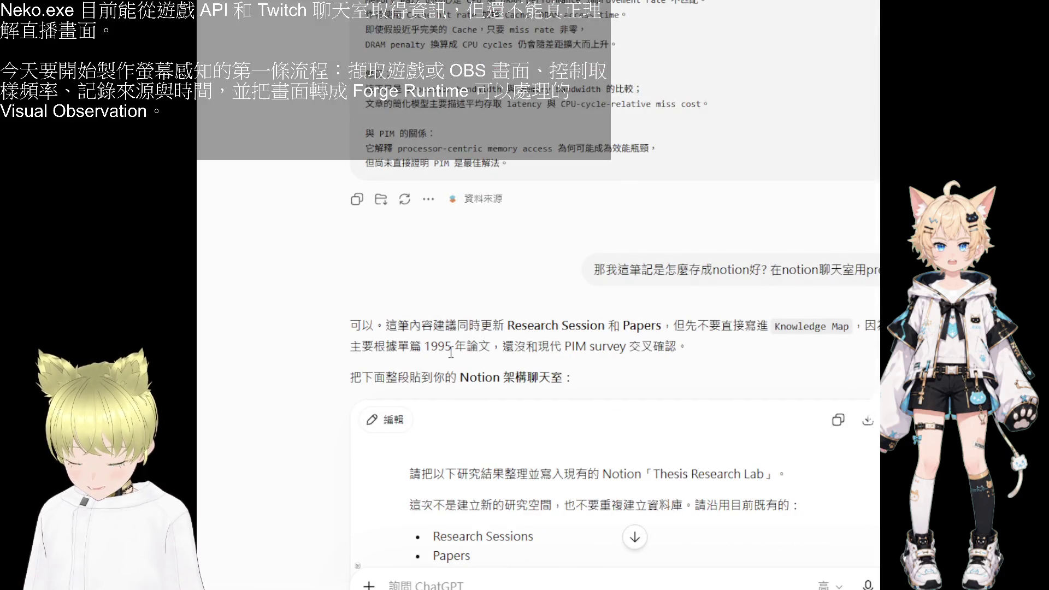
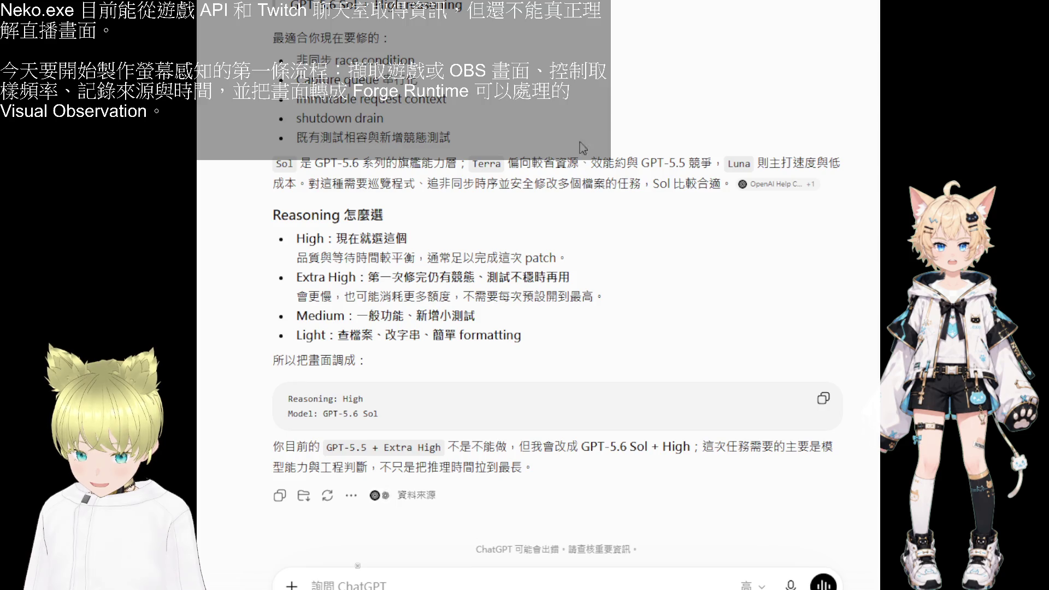
- Send the drafted message asking whether fallback dedup permanently blocks periodic capture
key("ctrl+v")
key("Return")
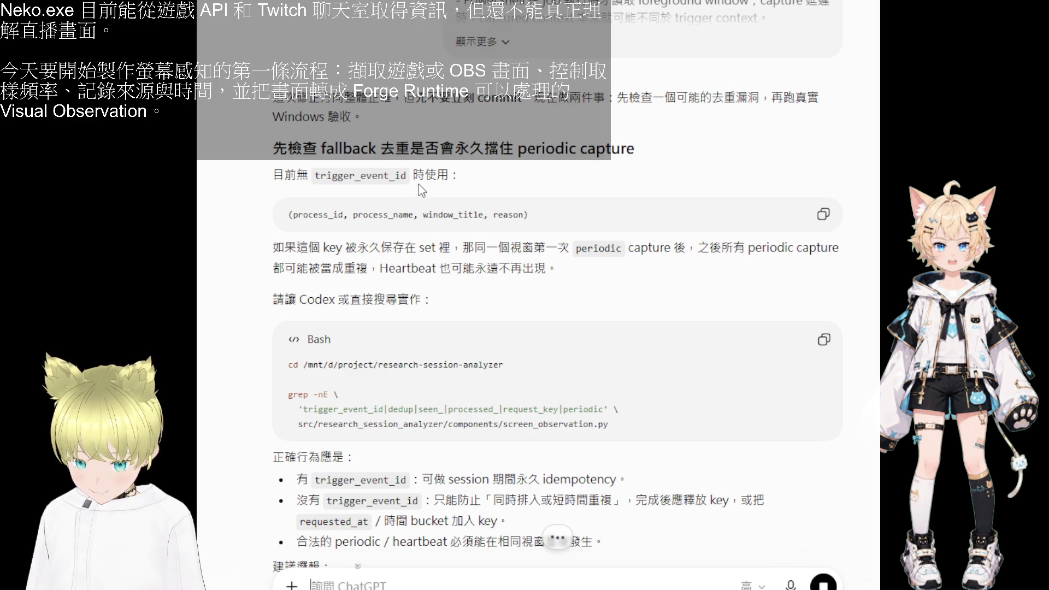
scroll(427, 230, "down", 3)
scroll(417, 206, "down", 3)
scroll(417, 207, "down", 3)
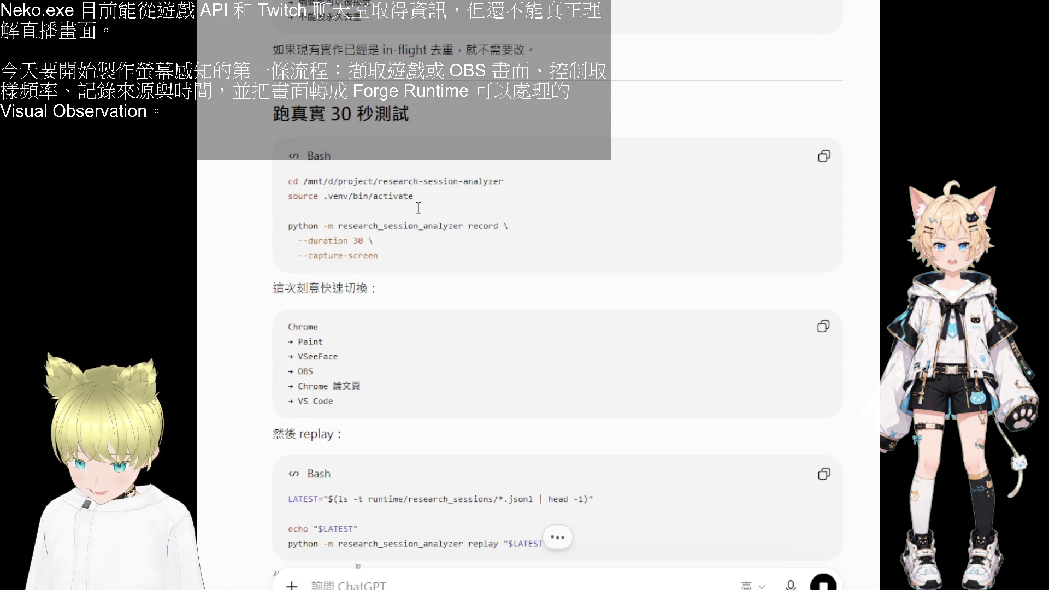
scroll(417, 207, "up", 1)
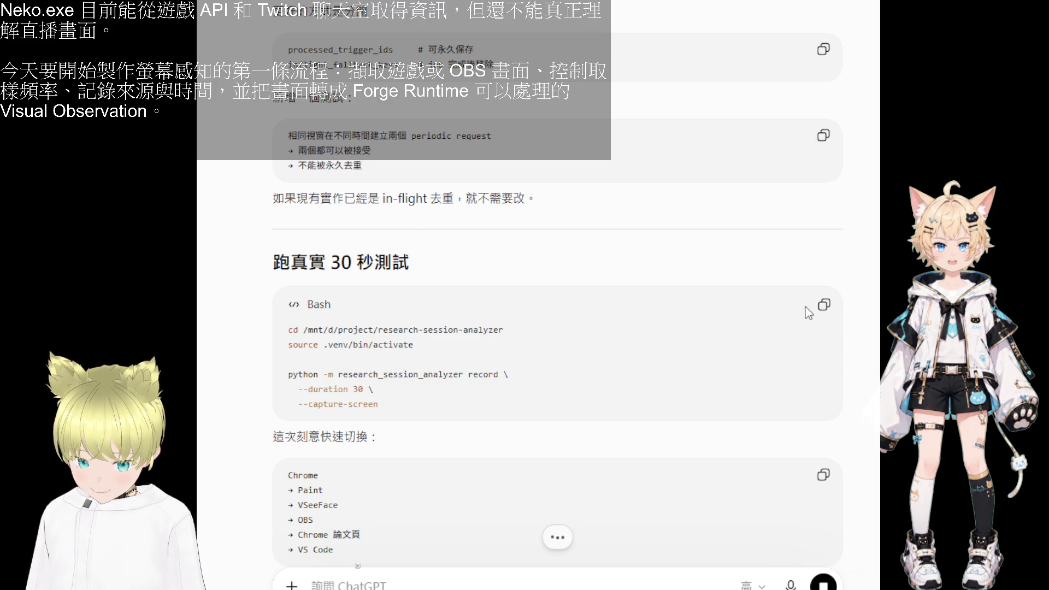
- Copy the 30-second recording test commands, then the replay commands from the reply
left_click(823, 304)
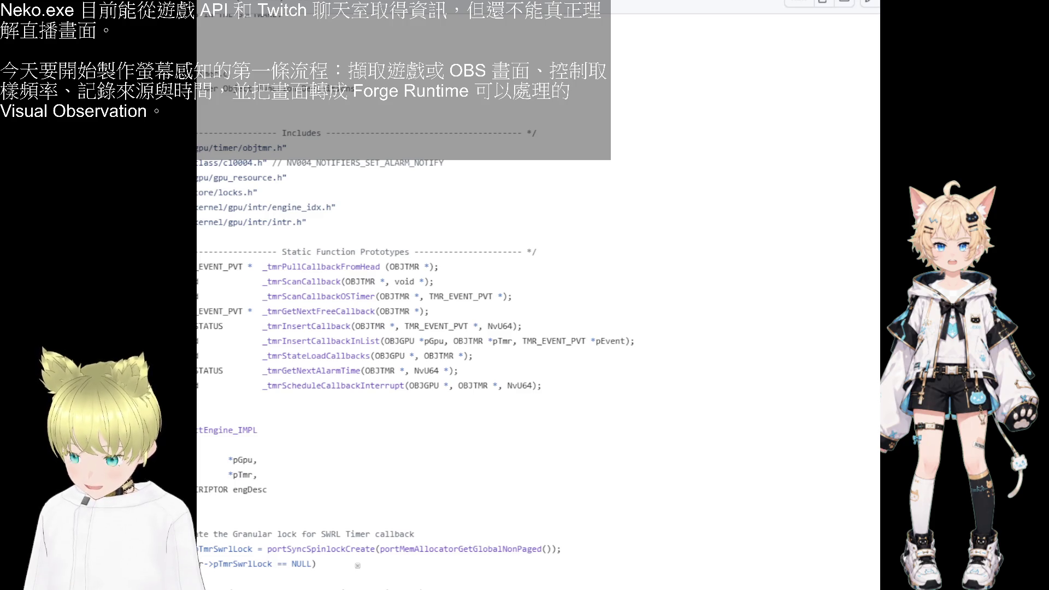
key("alt+Tab")
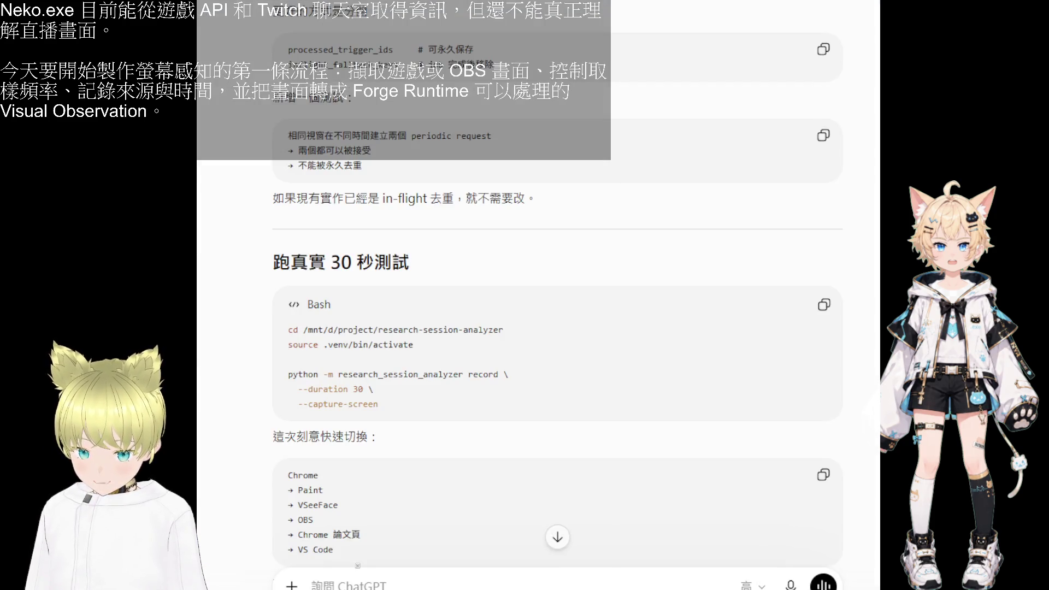
scroll(546, 361, "down", 1)
scroll(524, 385, "down", 2)
scroll(497, 409, "down", 2)
left_click(823, 325)
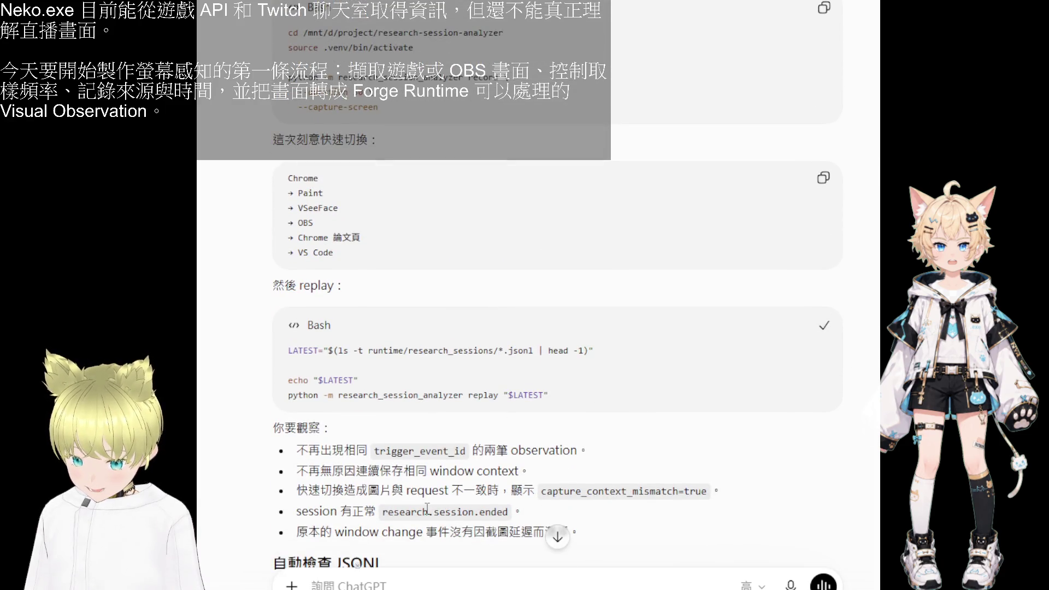
scroll(427, 509, "down", 3)
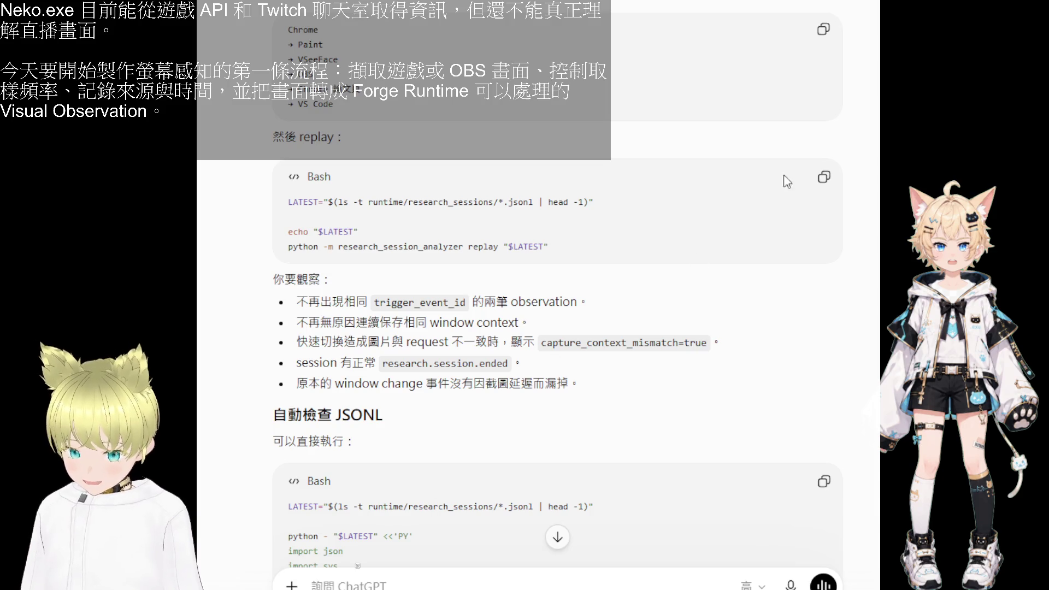
left_click(823, 177)
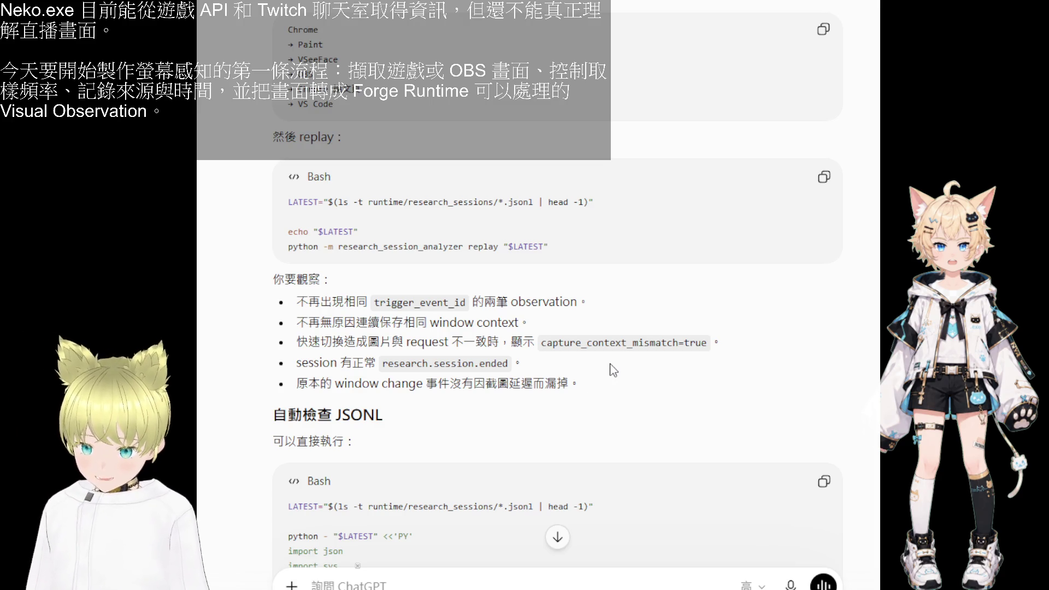
- Copy the replay commands, paste the replay output (29 events, 14 observations) into the draft, and copy the JSONL check script
left_click(824, 178)
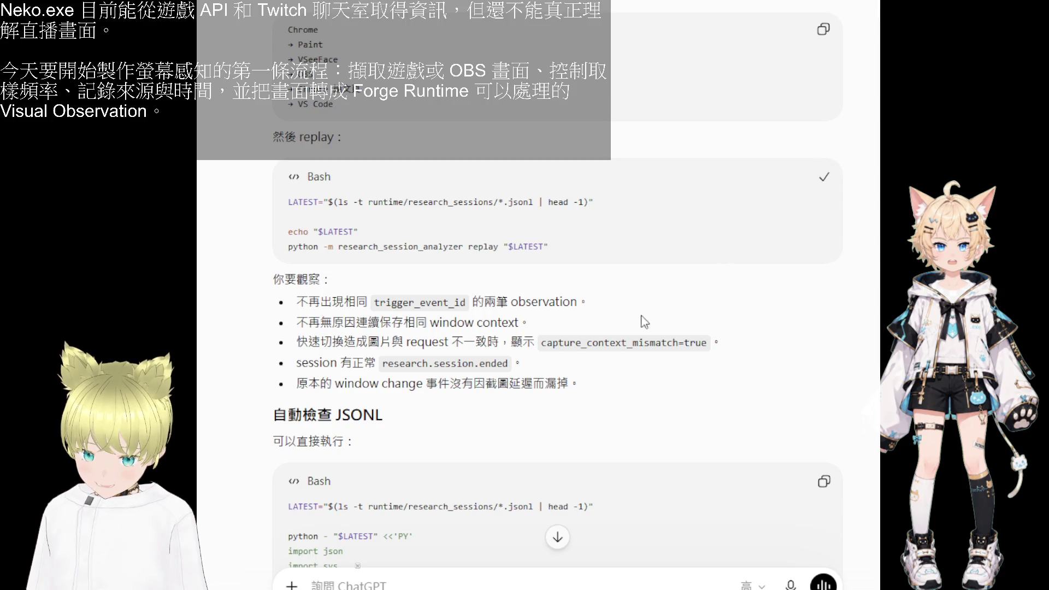
scroll(623, 336, "down", 2)
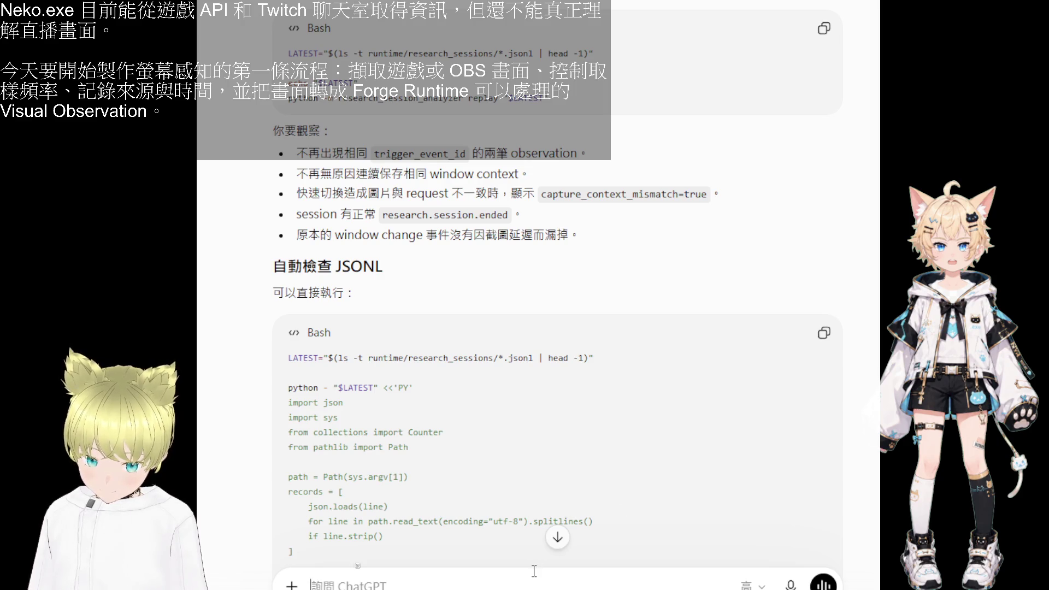
key("ctrl+v")
left_click(823, 333)
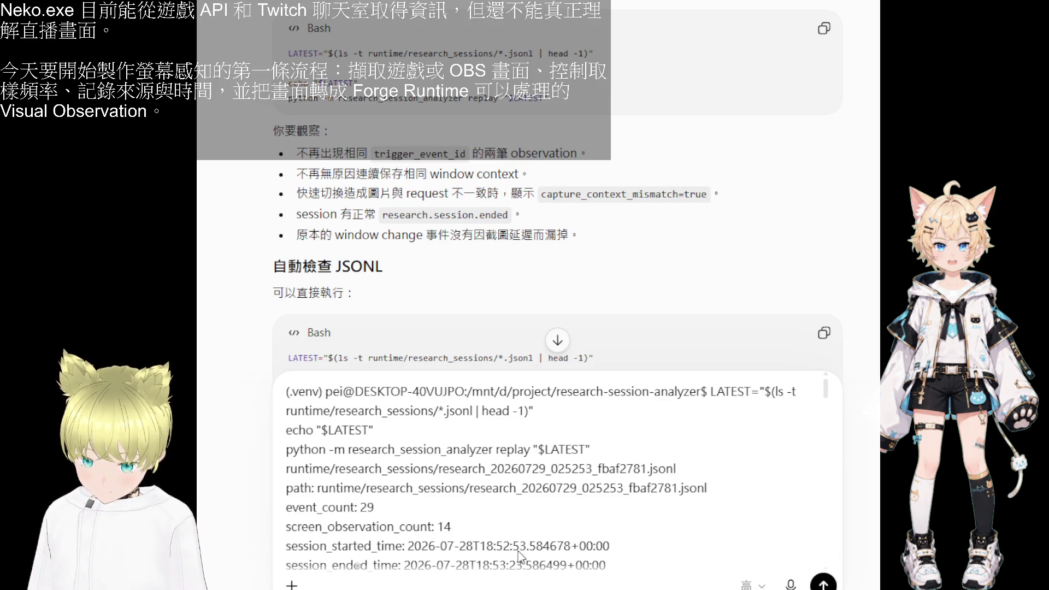
scroll(524, 524, "down", 5)
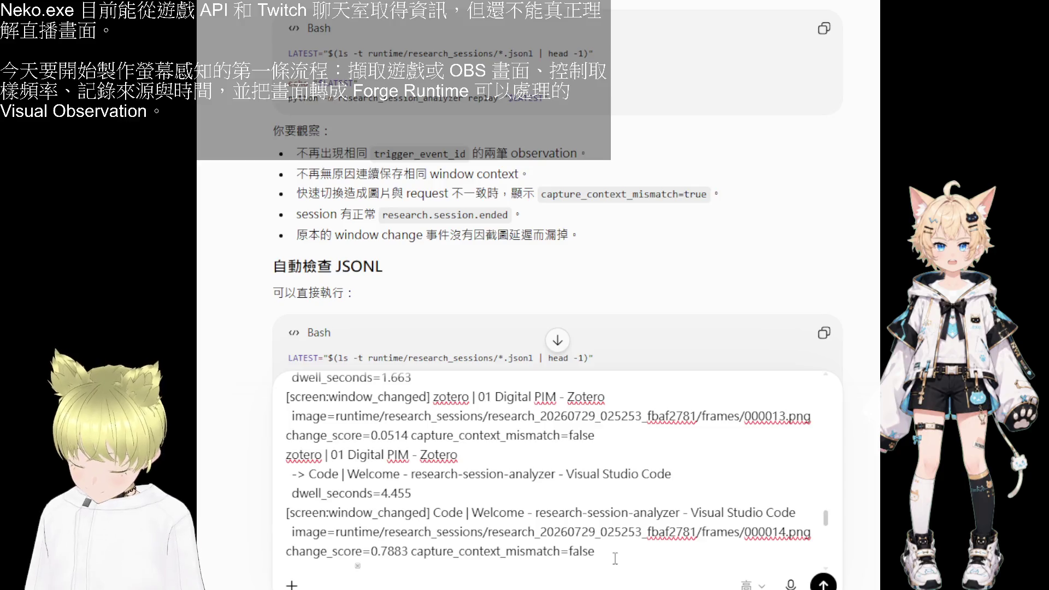
scroll(575, 492, "down", 5)
scroll(641, 447, "down", 5)
scroll(593, 252, "down", 3)
scroll(593, 252, "down", 3)
scroll(592, 253, "down", 3)
scroll(593, 253, "down", 3)
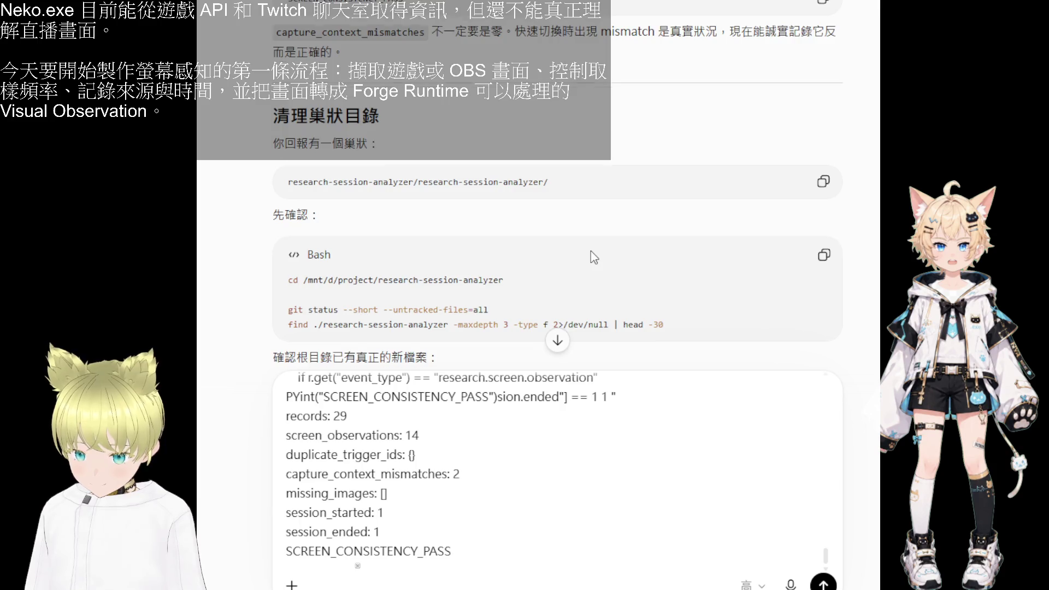
scroll(591, 251, "down", 1)
scroll(591, 251, "down", 2)
scroll(519, 414, "down", 1)
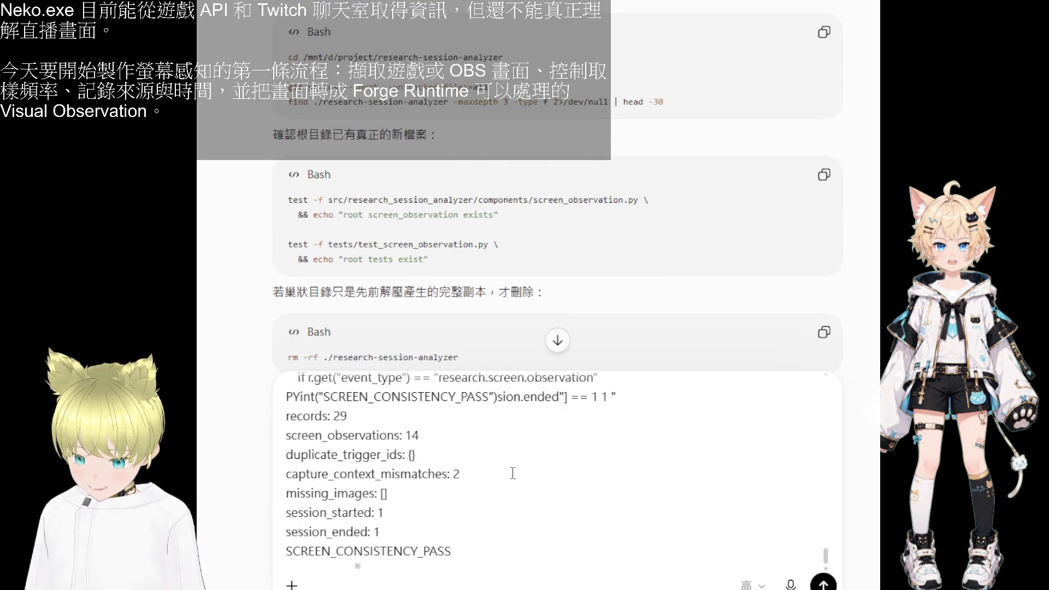
scroll(448, 223, "up", 2)
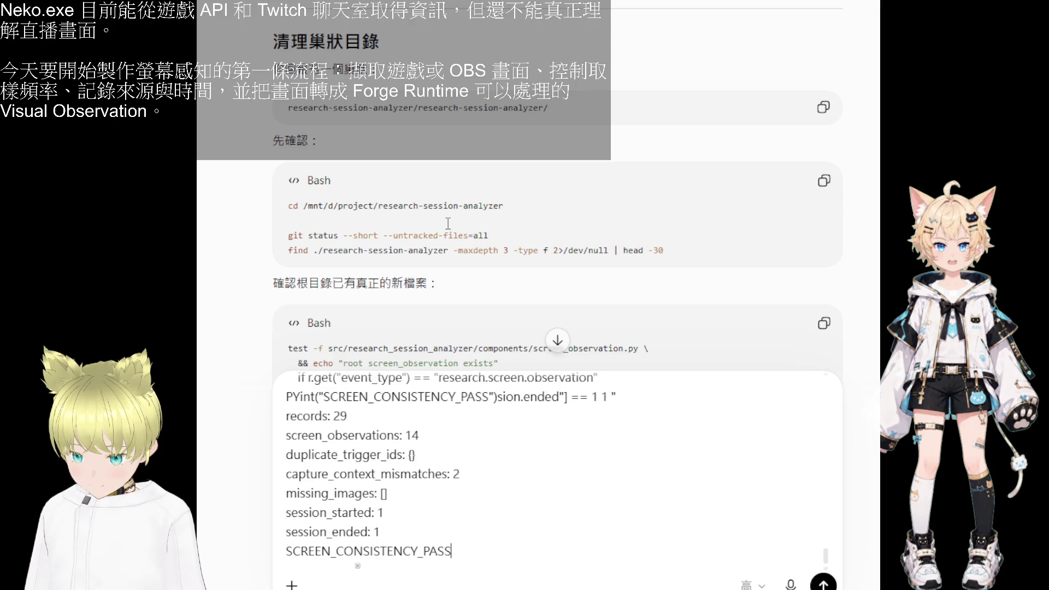
scroll(448, 224, "down", 1)
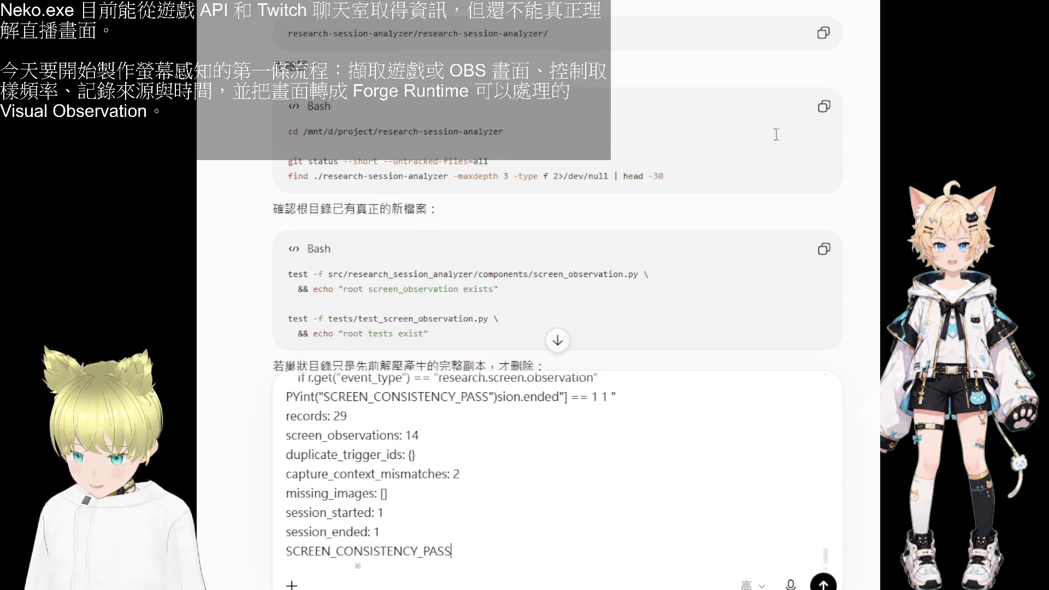
- Copy the git status and find commands for inspecting the nested directory
left_click(824, 106)
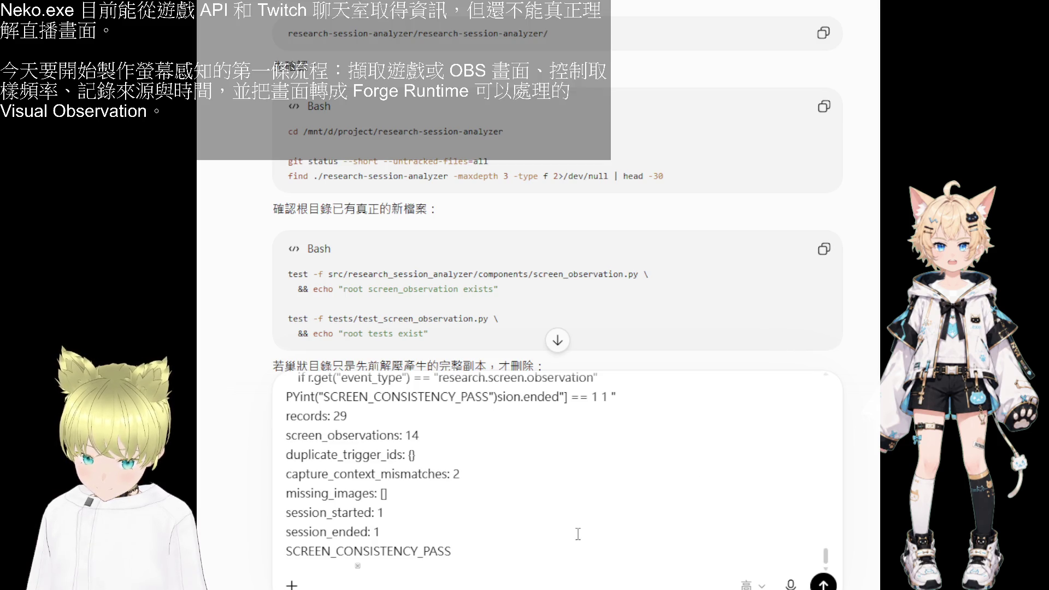
scroll(582, 529, "down", 10)
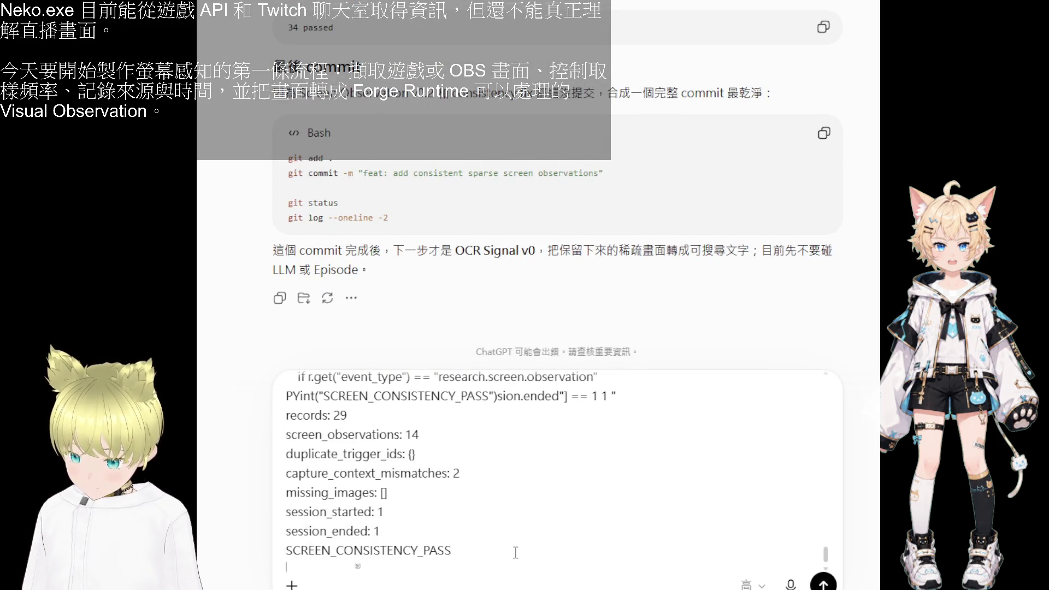
scroll(550, 294, "up", 3)
scroll(555, 228, "up", 3)
scroll(555, 227, "up", 3)
scroll(557, 221, "up", 3)
scroll(558, 222, "up", 1)
scroll(557, 221, "up", 1)
scroll(555, 220, "up", 1)
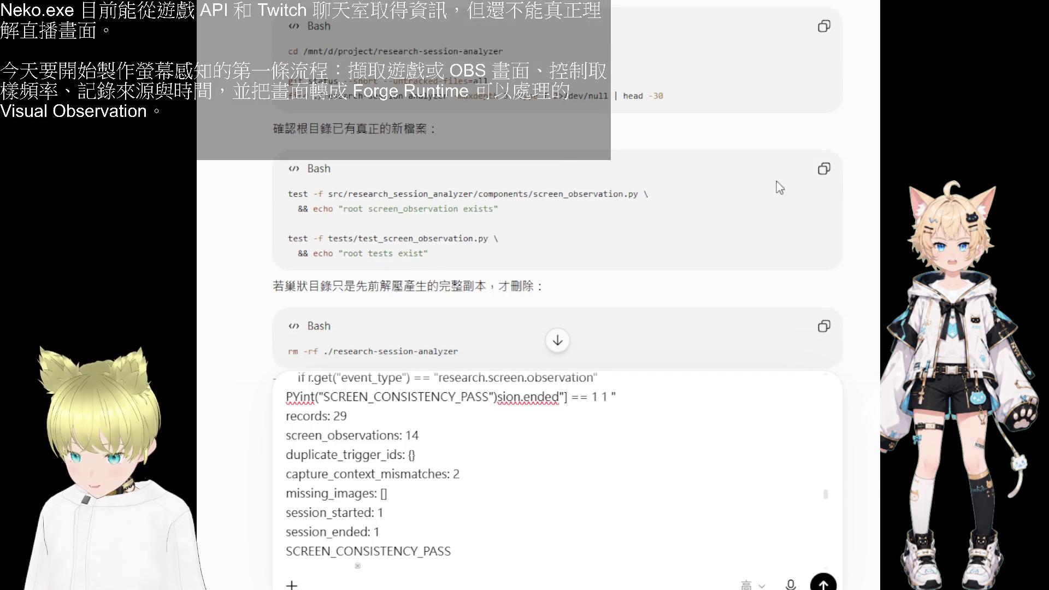
- Copy the test -f root-directory file-existence checks
left_click(824, 168)
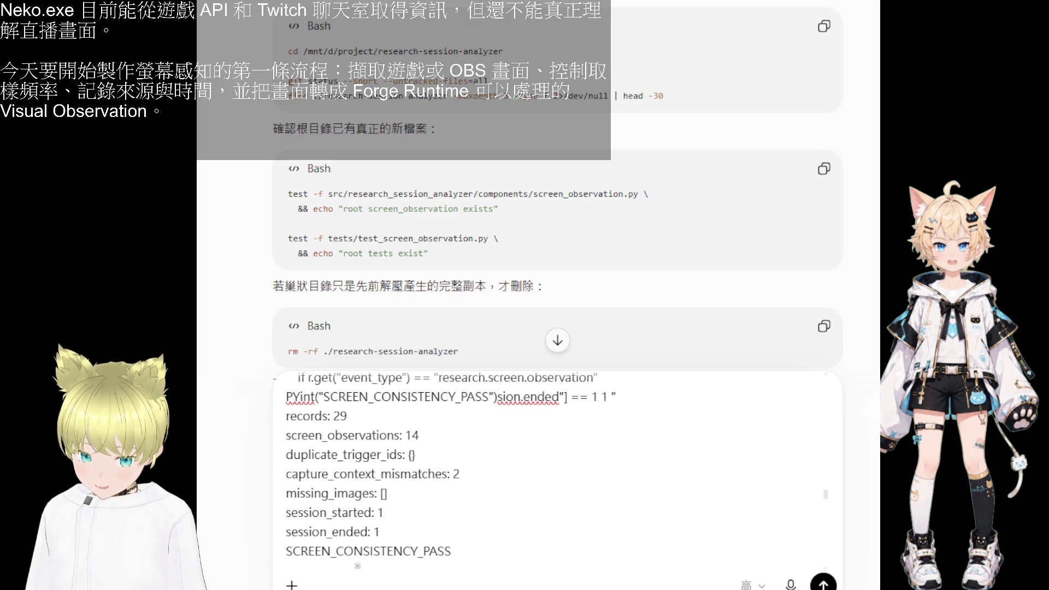
scroll(593, 552, "down", 5)
scroll(592, 552, "down", 5)
scroll(593, 552, "down", 5)
scroll(593, 552, "down", 5)
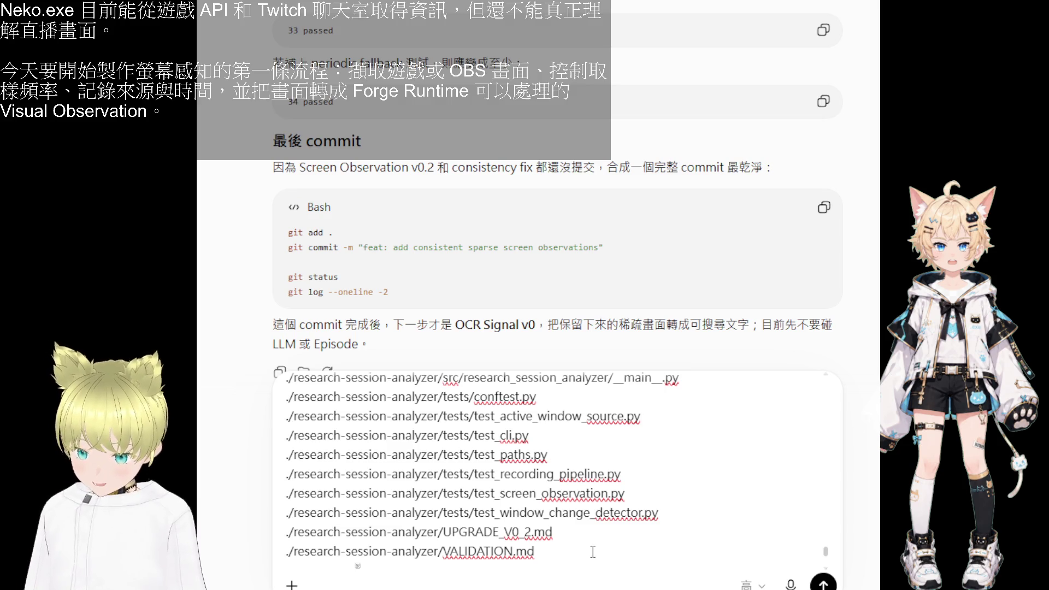
scroll(557, 206, "up", 5)
scroll(557, 205, "up", 5)
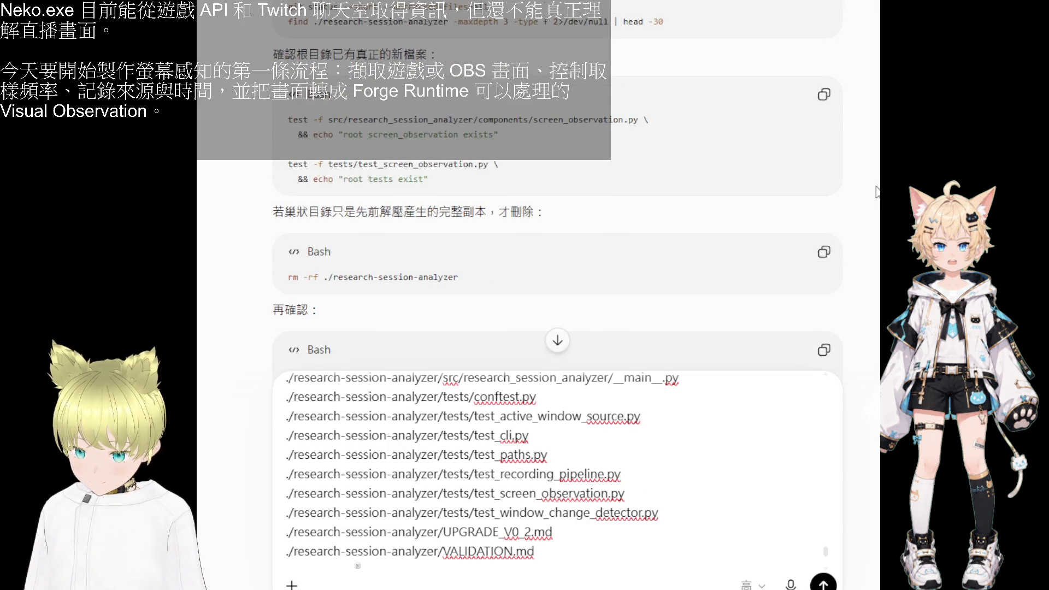
scroll(876, 193, "down", 1)
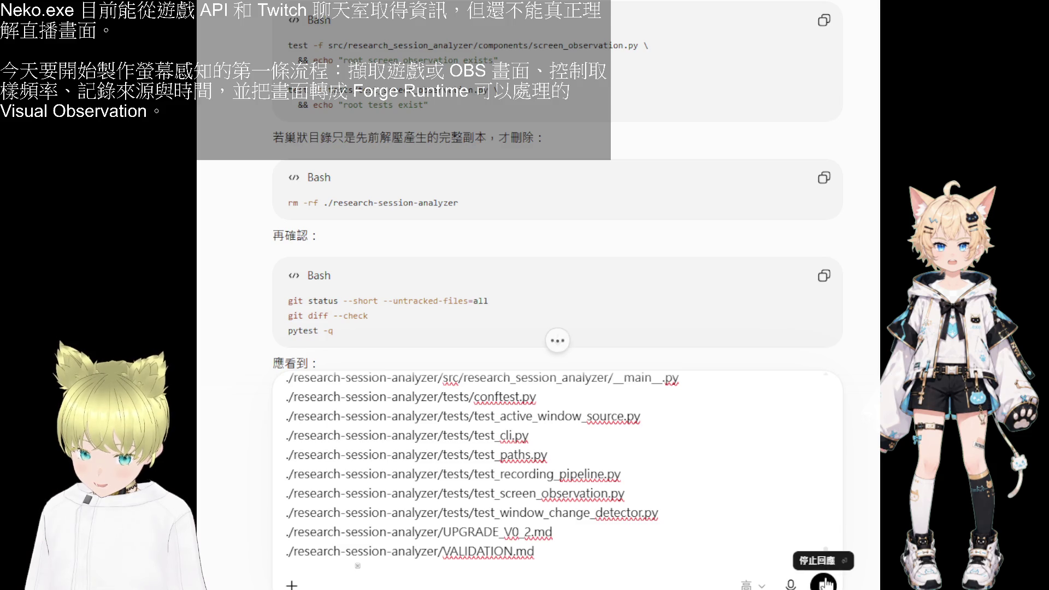
- Send the draft containing the consistency check results and nested directory file listing
left_click(823, 584)
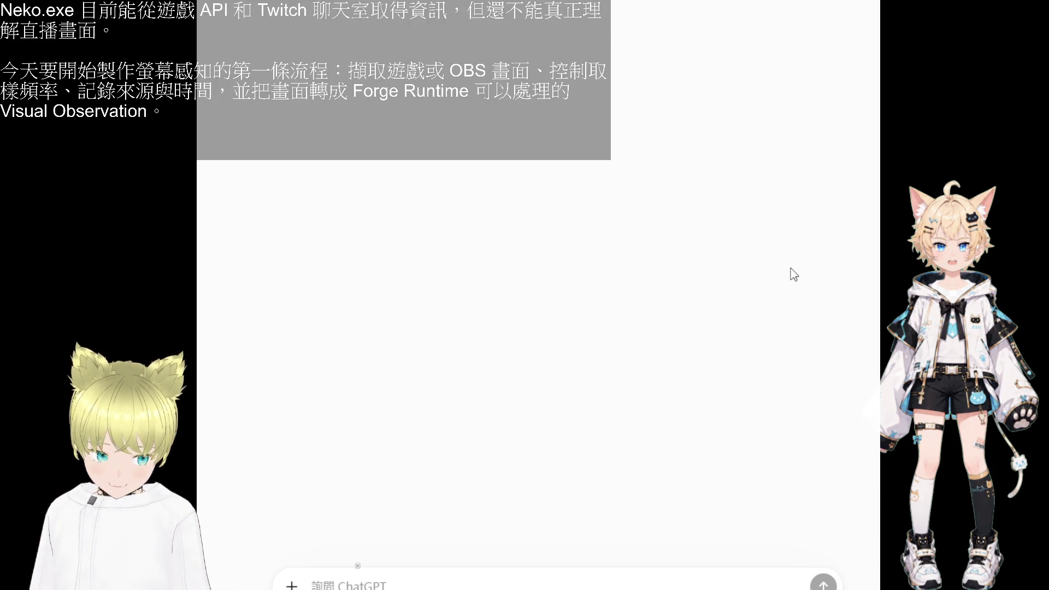
scroll(792, 274, "up", 4)
scroll(558, 295, "up", 10)
scroll(558, 295, "up", 10)
scroll(557, 295, "up", 10)
scroll(557, 296, "up", 10)
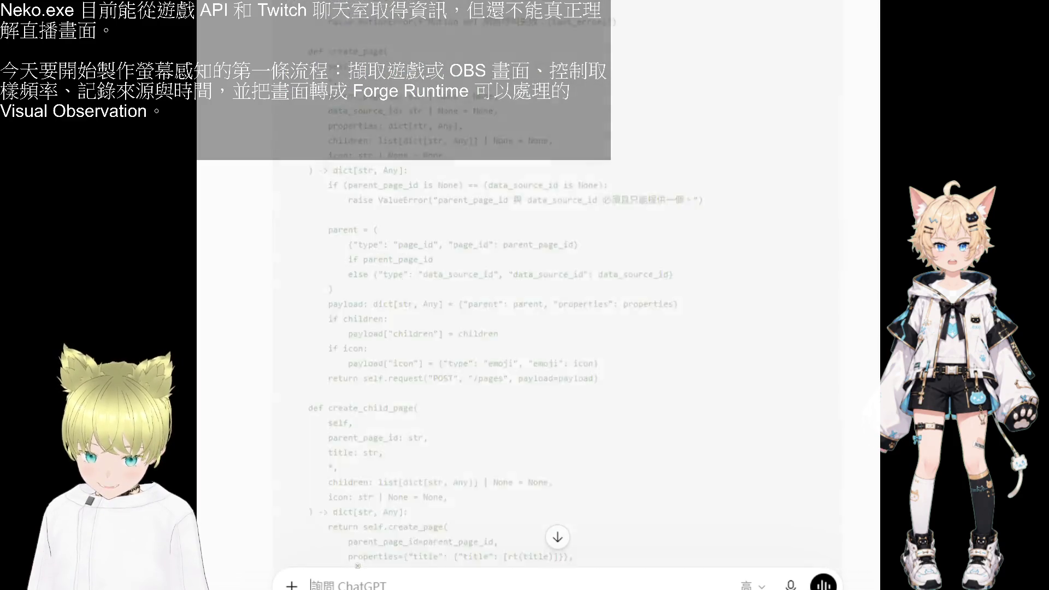
scroll(557, 295, "up", 1)
scroll(557, 296, "up", 10)
scroll(557, 295, "up", 1)
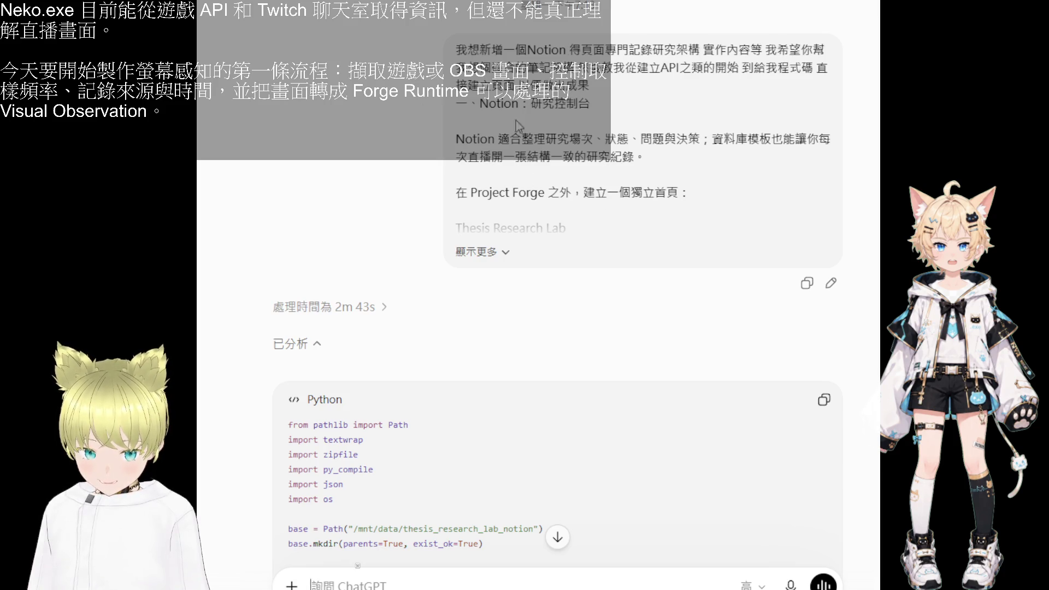
- Expand the earlier Notion request text, glance at the Notion Research Lab, and start a new Google tab
left_click(492, 252)
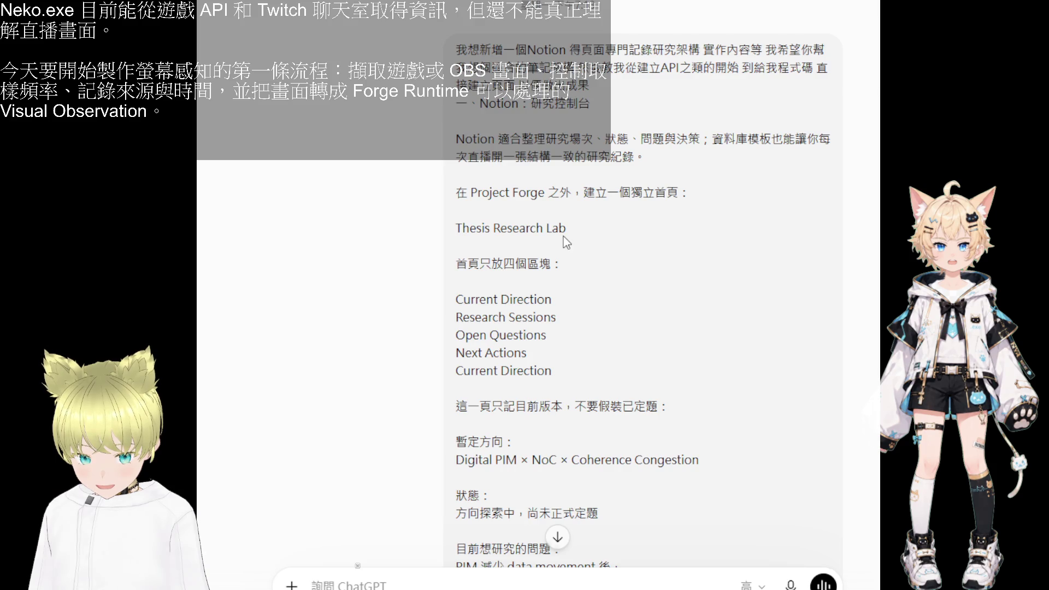
scroll(565, 235, "down", 2)
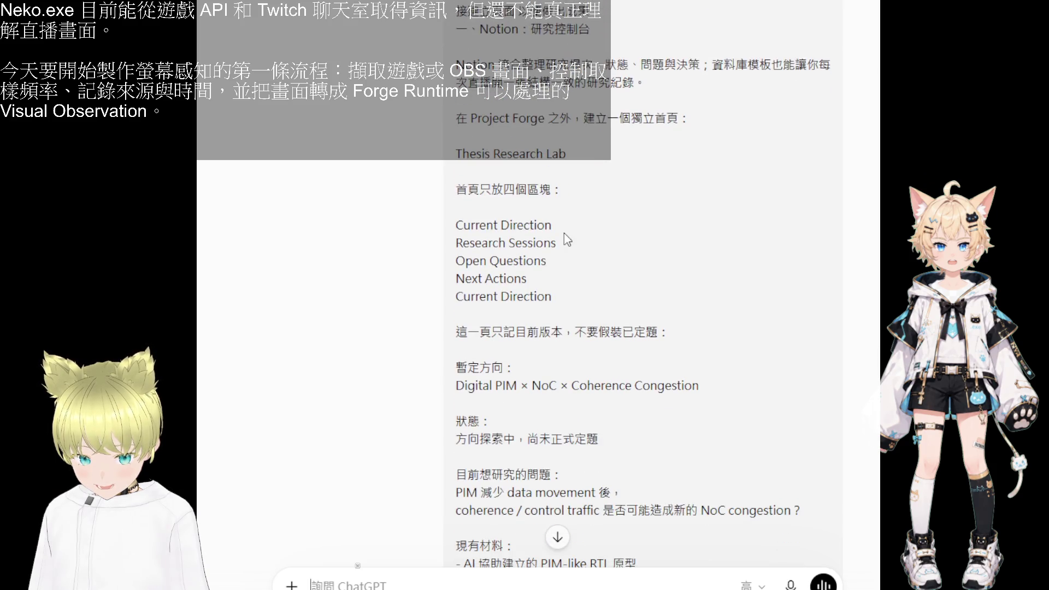
scroll(564, 234, "down", 1)
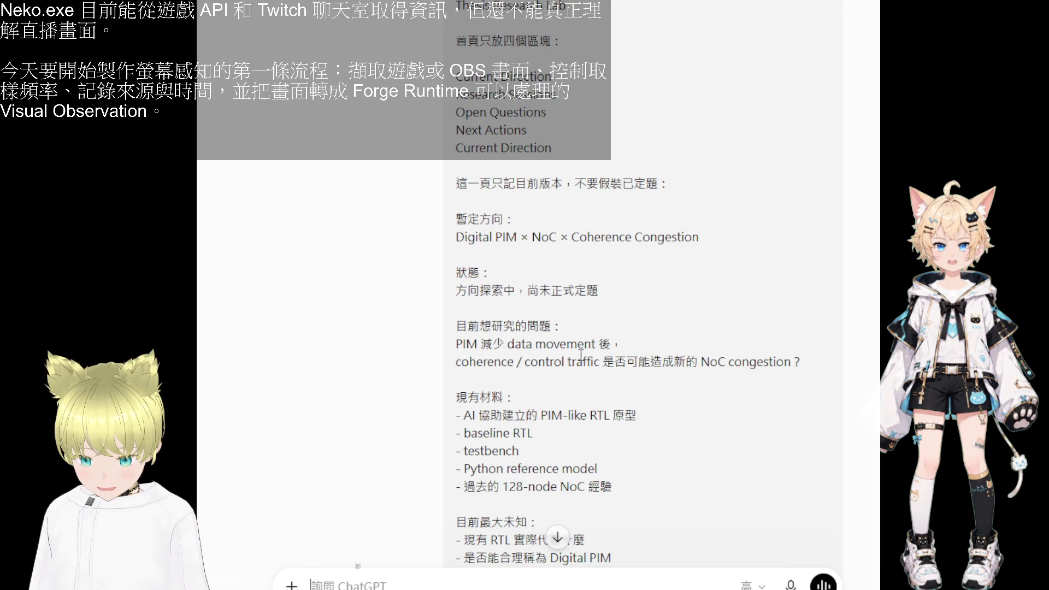
scroll(580, 354, "down", 2)
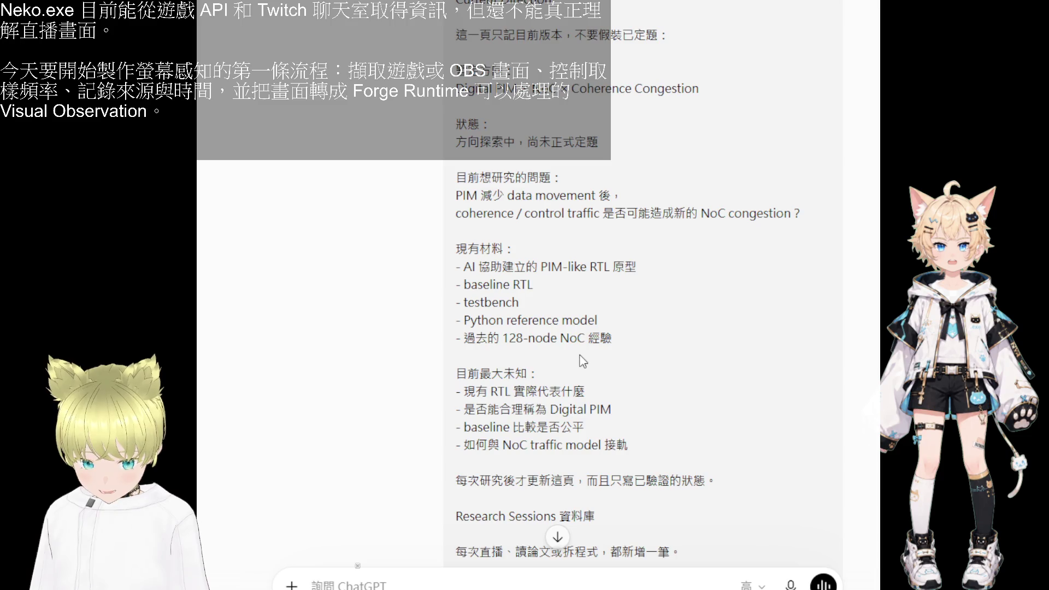
scroll(580, 359, "up", 1)
scroll(581, 359, "up", 1)
scroll(581, 360, "up", 1)
scroll(582, 360, "up", 1)
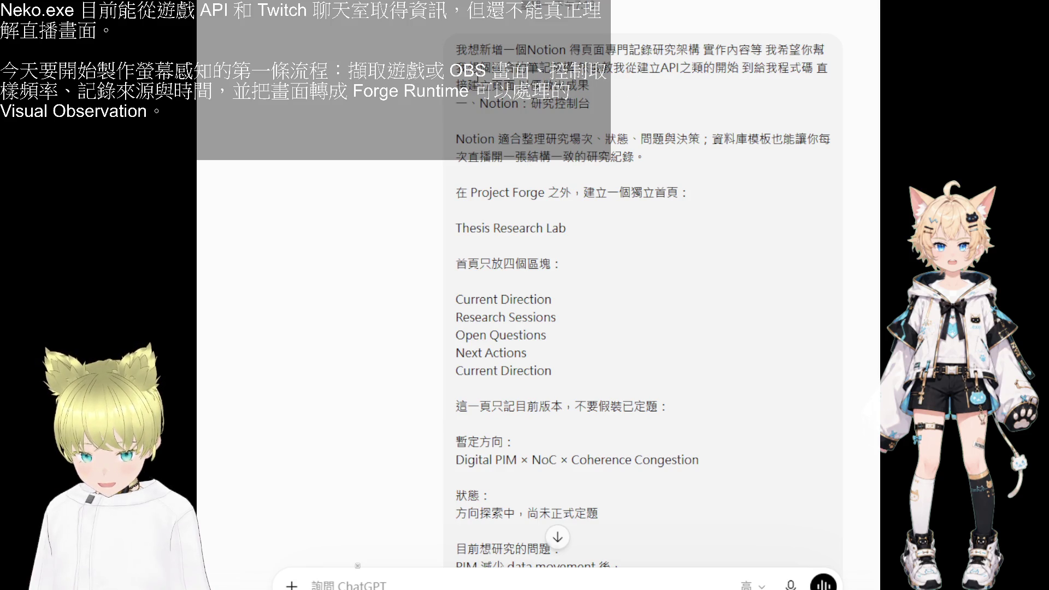
scroll(537, 177, "down", 1)
scroll(537, 176, "down", 2)
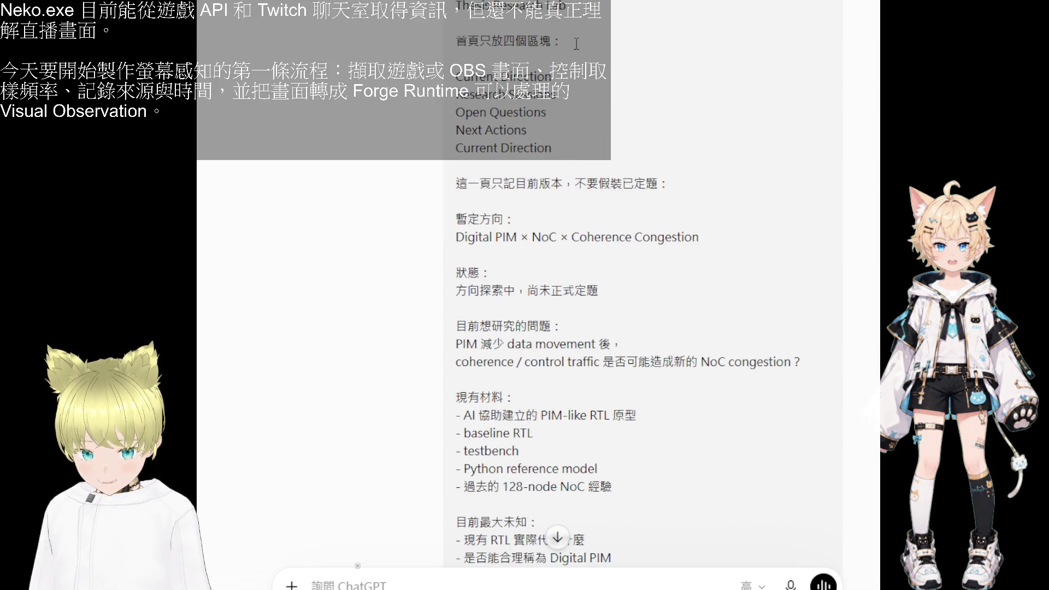
scroll(568, 274, "up", 1)
scroll(563, 279, "up", 2)
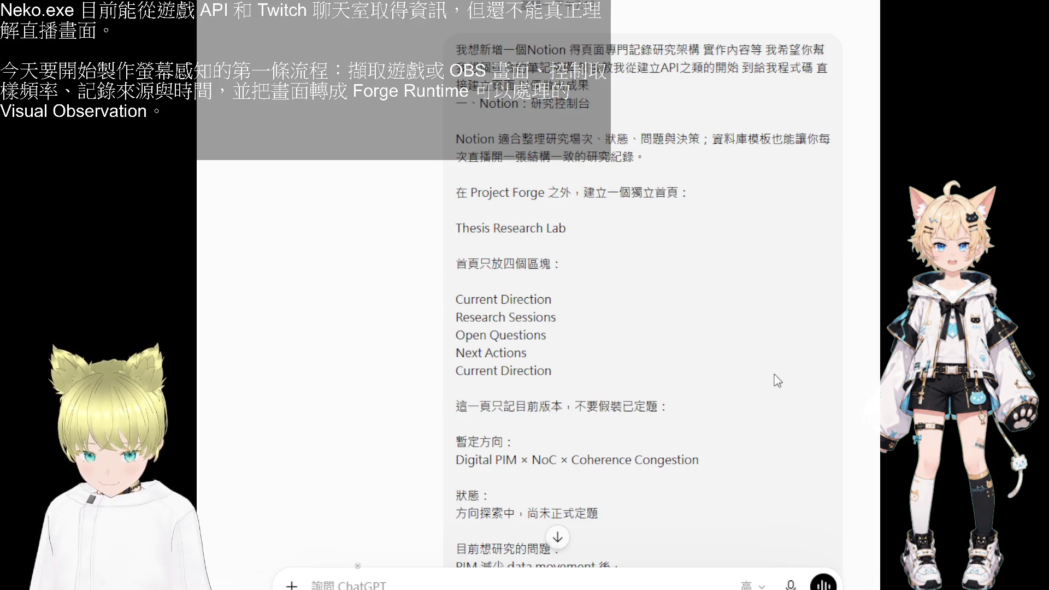
scroll(775, 382, "down", 5)
scroll(765, 360, "down", 5)
scroll(758, 352, "down", 5)
scroll(756, 350, "down", 5)
scroll(754, 343, "down", 5)
scroll(689, 327, "down", 5)
scroll(621, 309, "down", 5)
scroll(620, 309, "down", 5)
scroll(620, 309, "down", 5)
scroll(620, 309, "down", 5)
scroll(620, 308, "down", 5)
scroll(621, 309, "down", 5)
scroll(620, 308, "down", 5)
scroll(619, 308, "down", 5)
scroll(620, 309, "down", 5)
scroll(619, 308, "down", 5)
scroll(619, 308, "down", 5)
scroll(620, 309, "down", 5)
scroll(620, 308, "down", 5)
scroll(619, 308, "down", 5)
scroll(620, 309, "down", 5)
scroll(620, 308, "down", 5)
scroll(619, 308, "down", 5)
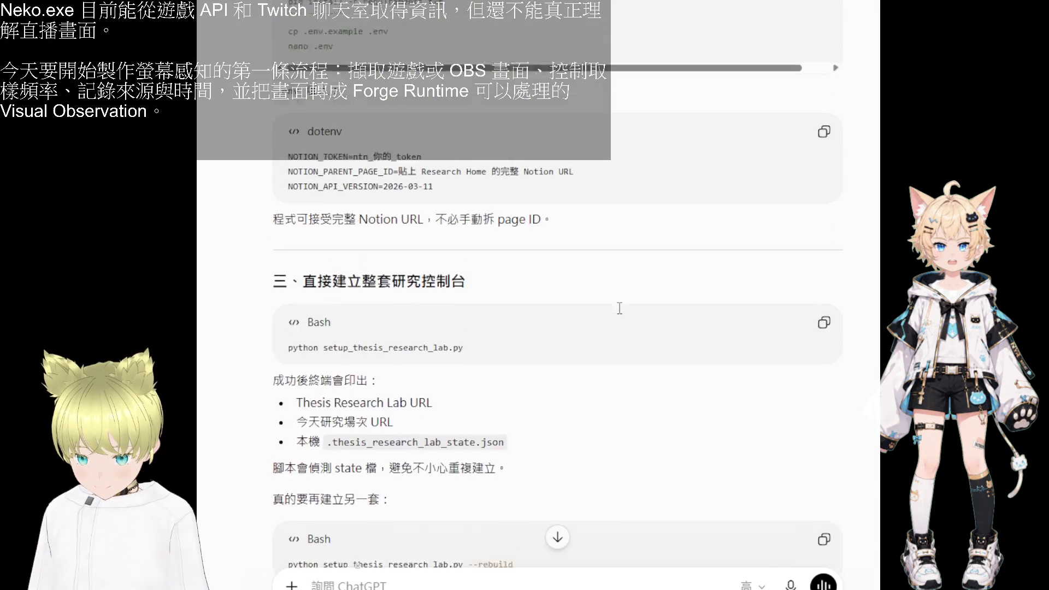
scroll(620, 308, "up", 1)
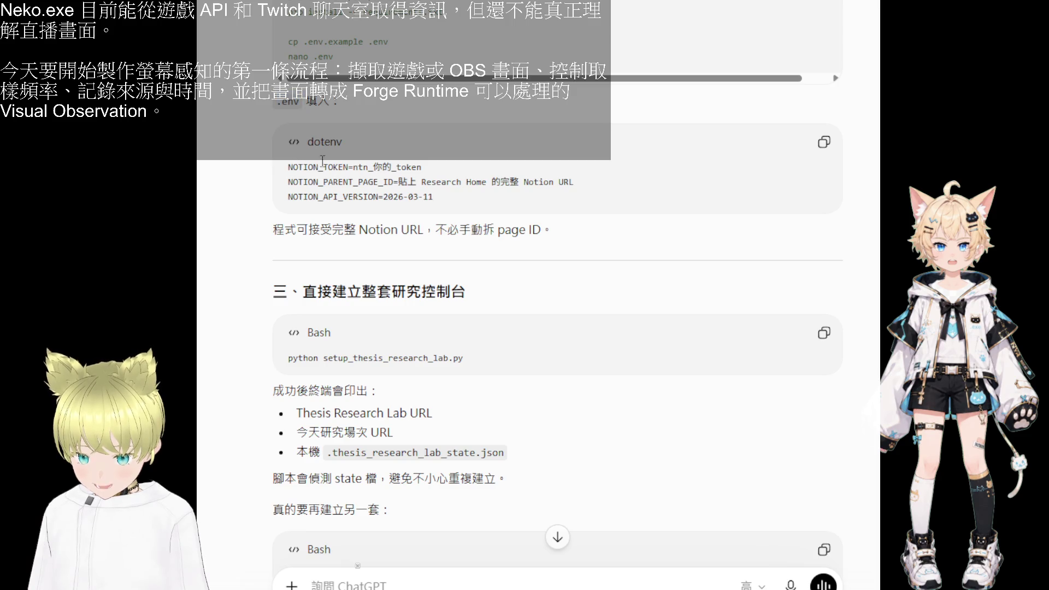
key("alt+Tab")
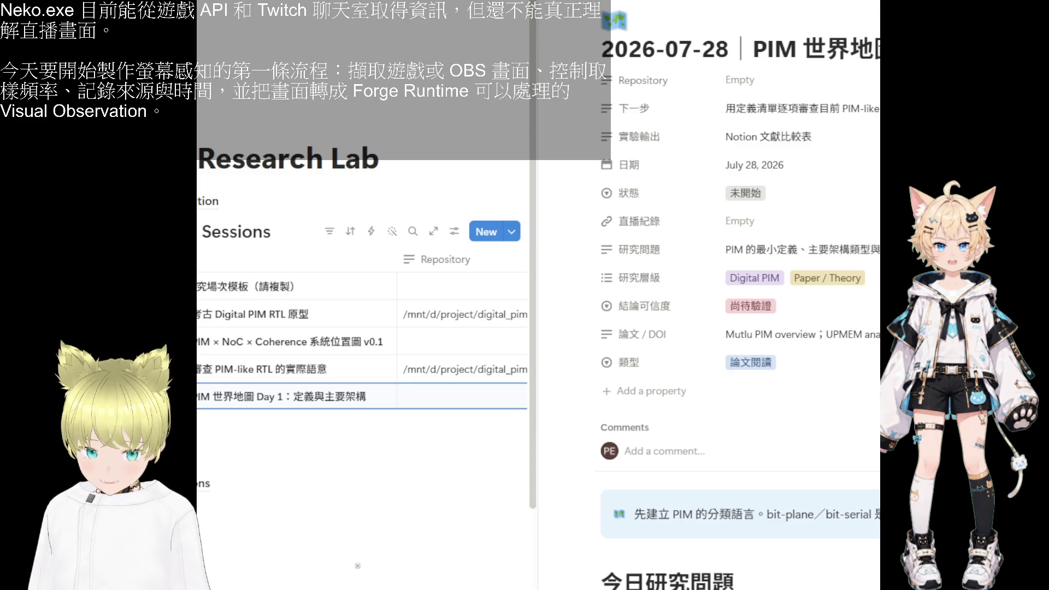
key("ctrl+t")
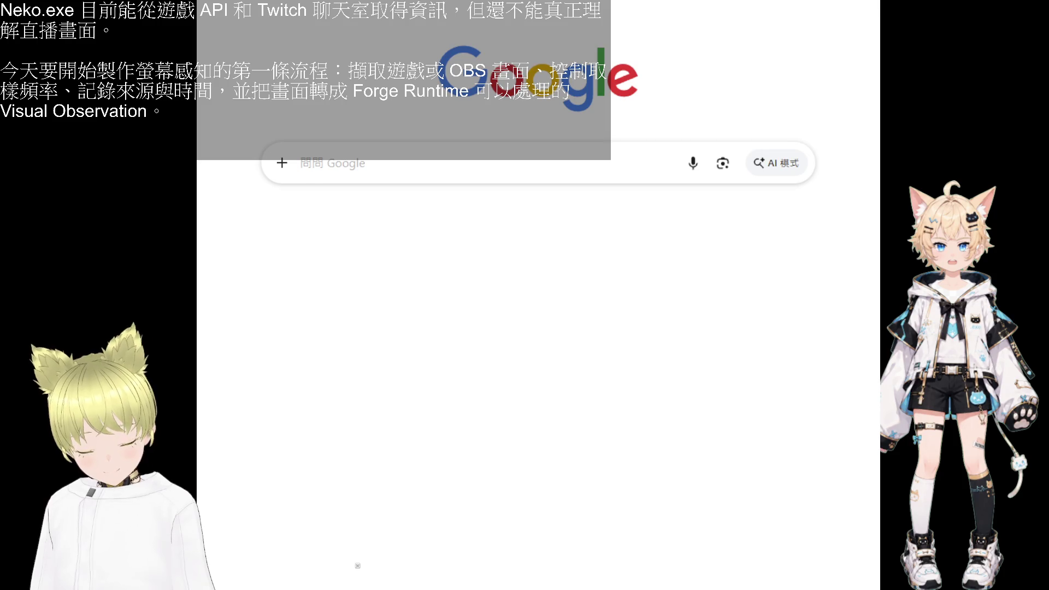
- Load search results for the Notion developer platform and reach the Notion API docs
key("alt+Tab")
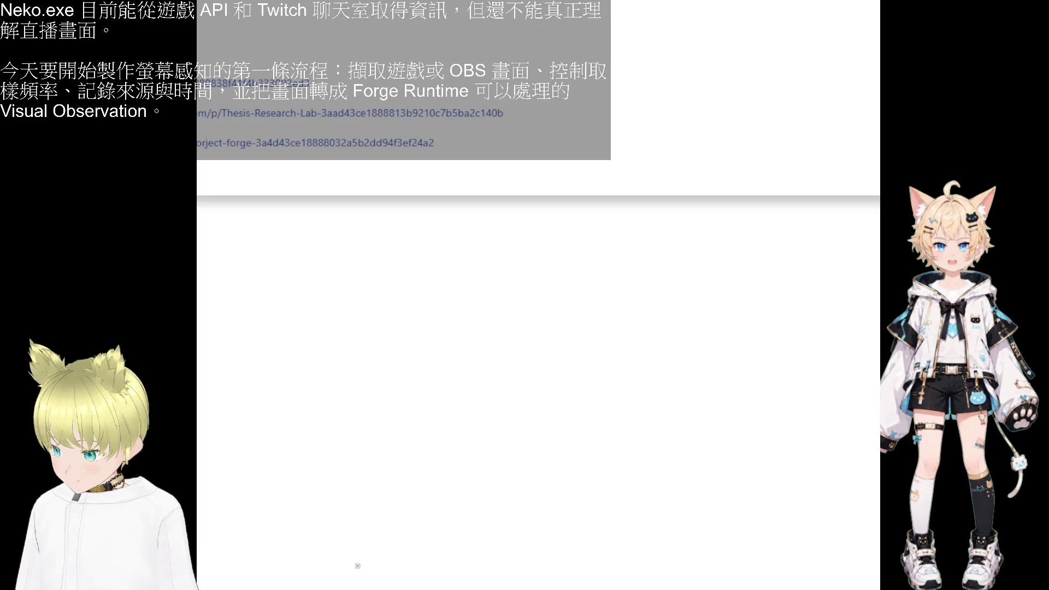
type("de")
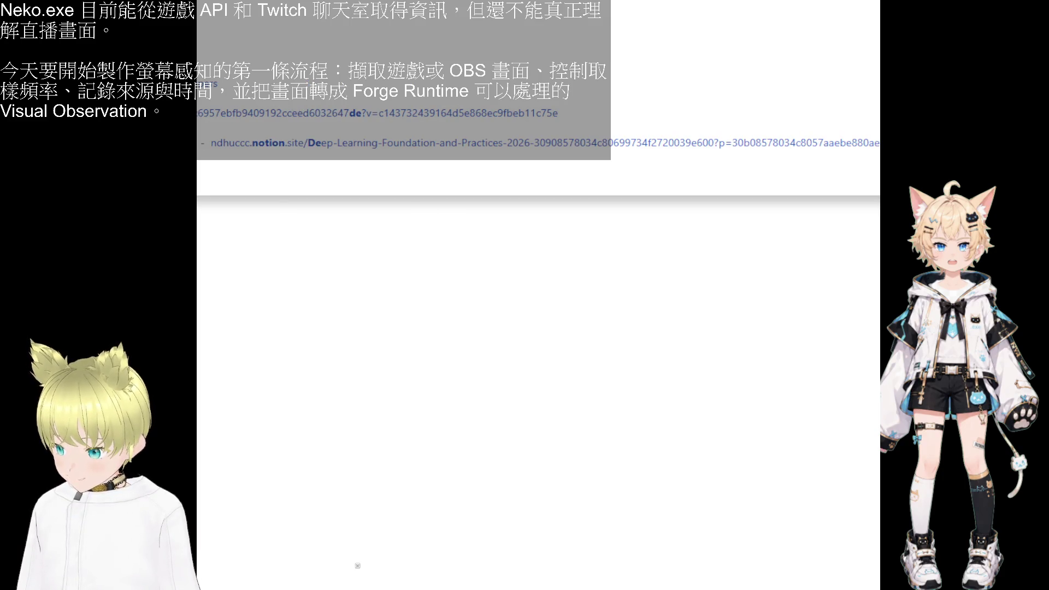
key("Return")
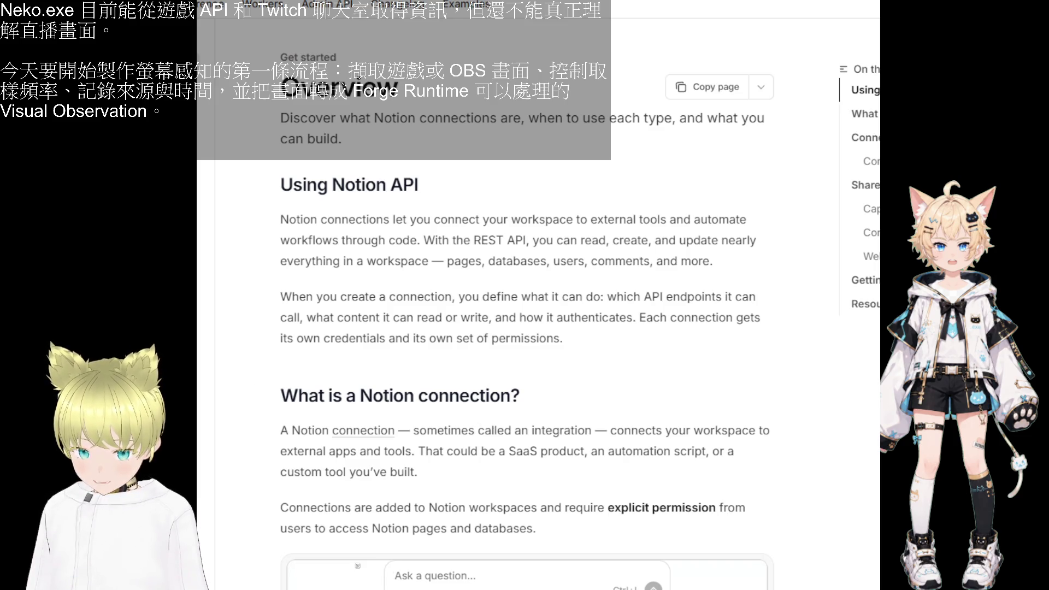
scroll(358, 566, "up", 15)
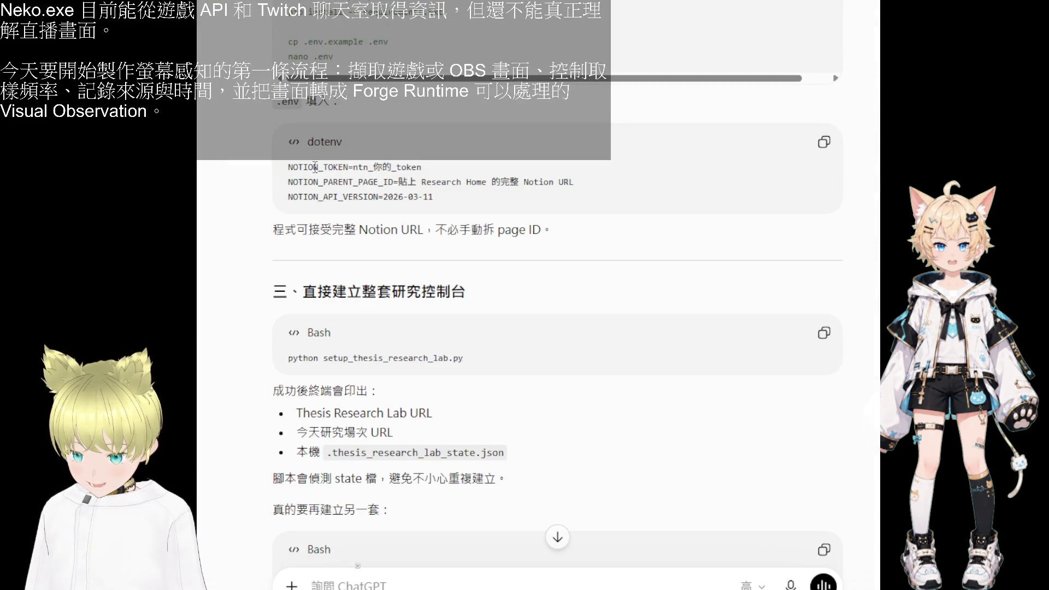
- Highlight the NOTION_API_VERSION and dotenv lines in the setup instructions, then return to the Notion Research Lab page
left_click_drag(288, 167, 424, 182)
left_click_drag(292, 196, 458, 210)
left_click(463, 210)
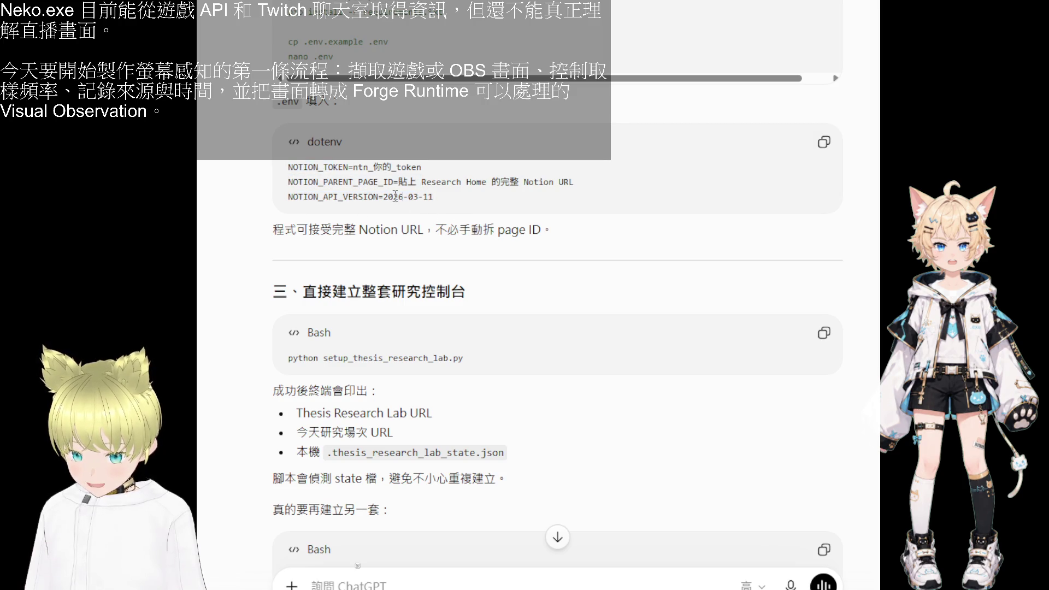
left_click_drag(445, 201, 276, 102)
scroll(431, 278, "up", 3)
scroll(432, 278, "up", 4)
scroll(422, 291, "down", 2)
scroll(418, 301, "down", 1)
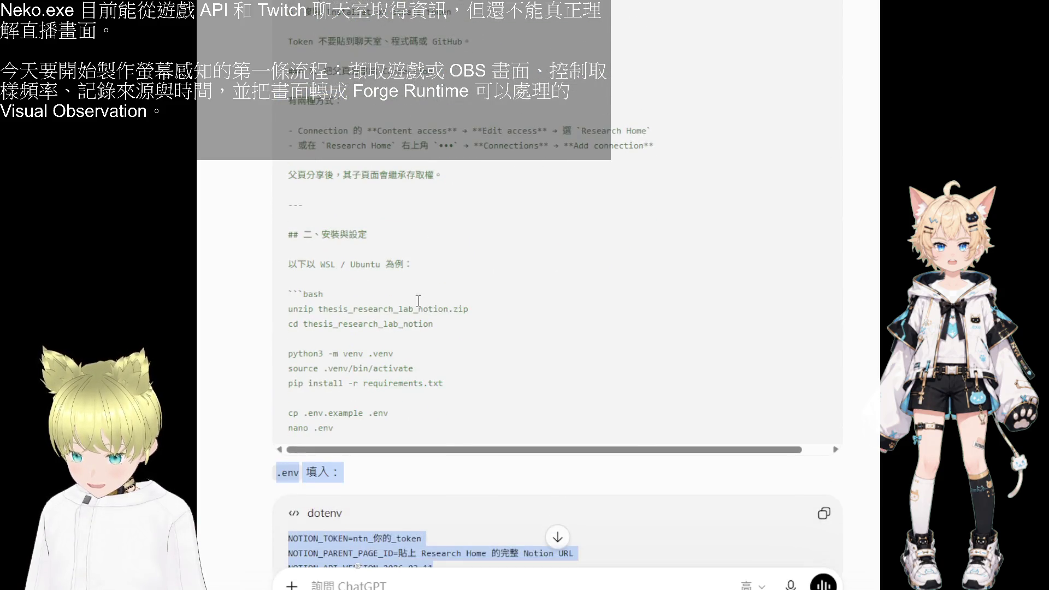
left_click(334, 473)
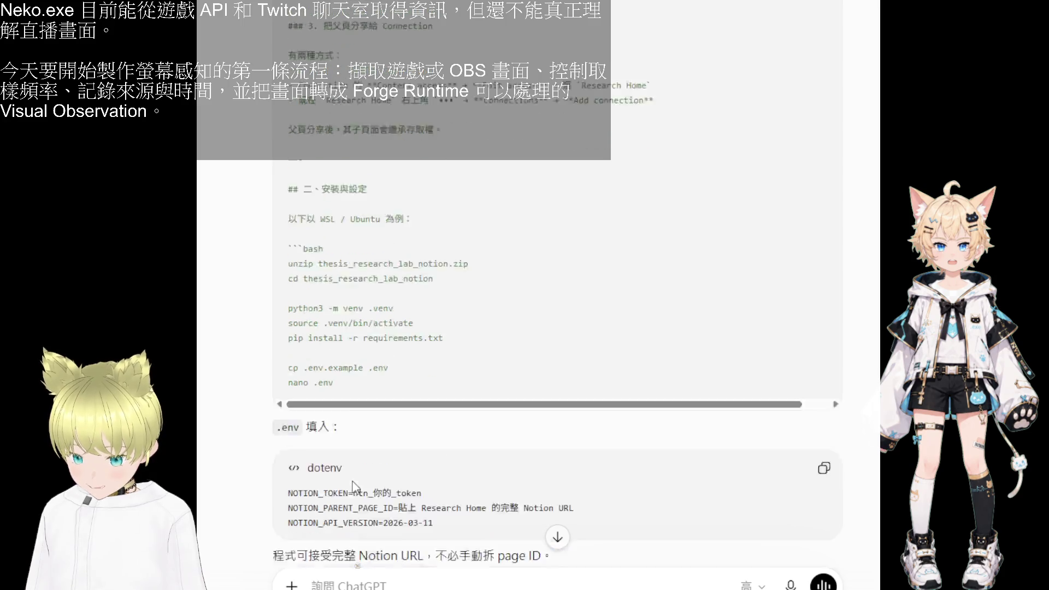
scroll(327, 460, "down", 3)
left_click_drag(379, 329, 416, 328)
left_click(401, 385)
scroll(402, 394, "down", 3)
left_click_drag(475, 282, 254, 283)
scroll(382, 380, "down", 1)
scroll(381, 380, "down", 1)
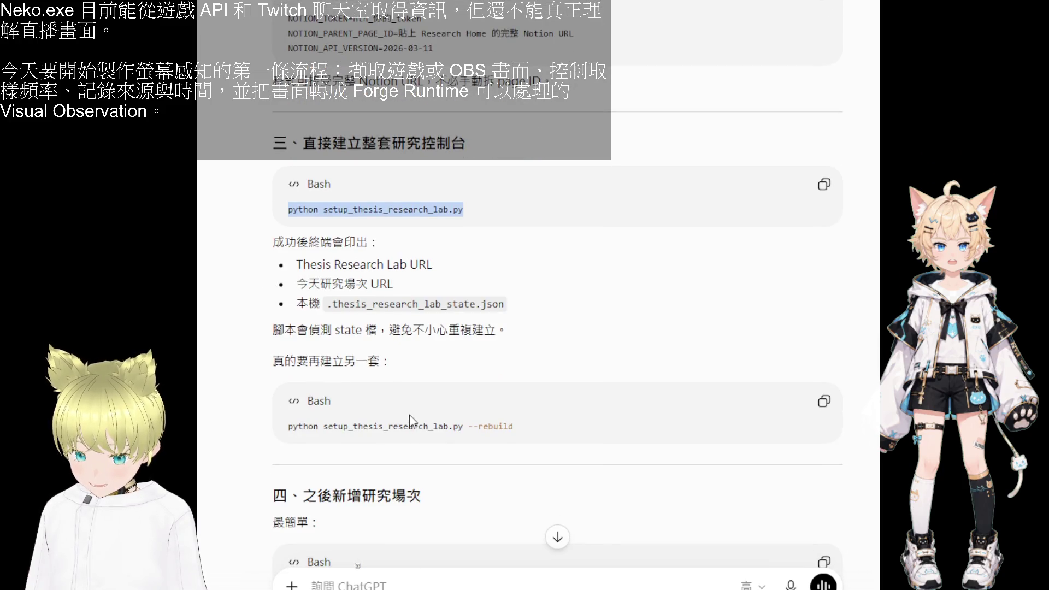
scroll(413, 422, "down", 1)
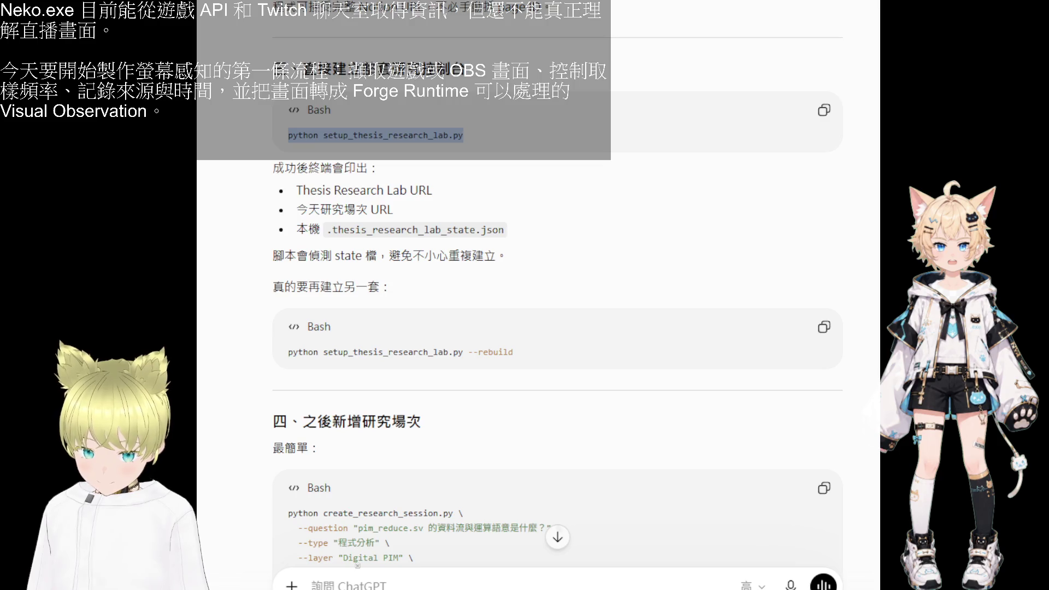
scroll(357, 565, "down", 10)
key("alt+Tab")
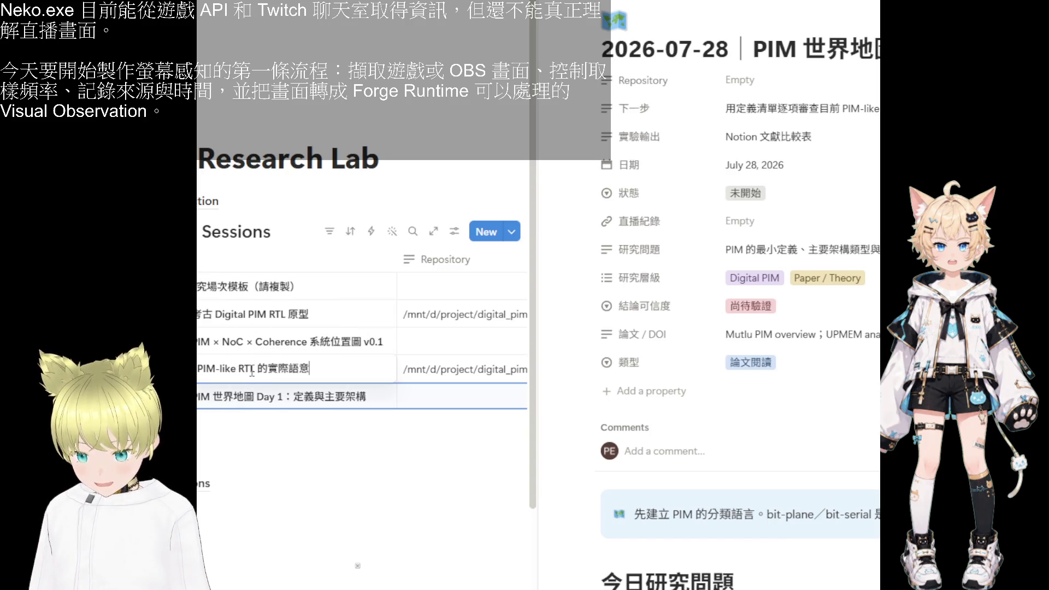
- Peek at the RTL review session page in the Sessions table, then return to the ChatGPT conversation
left_click(329, 369)
scroll(655, 366, "down", 5)
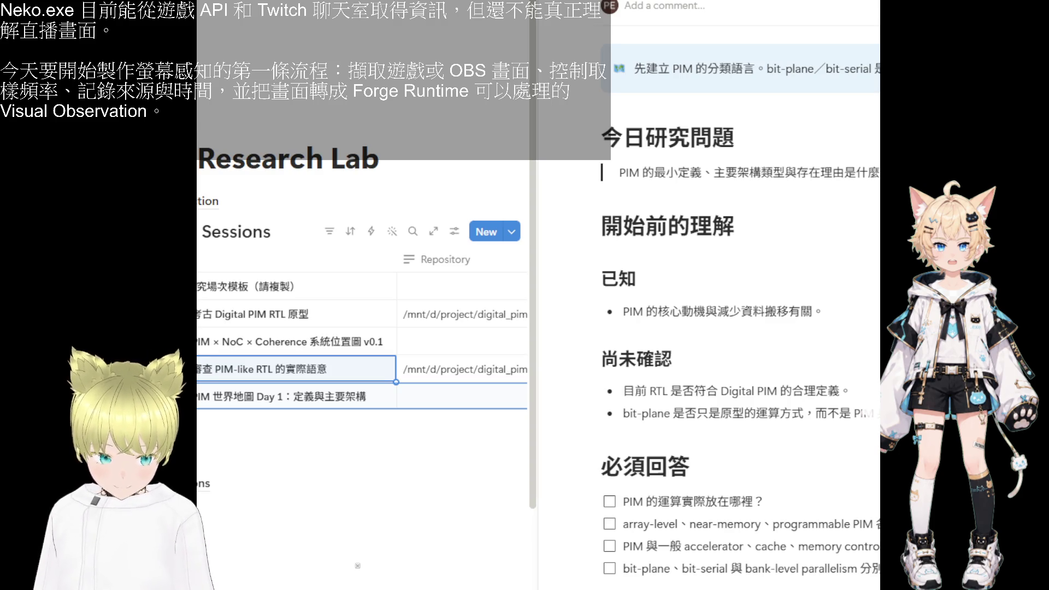
key("alt+Tab")
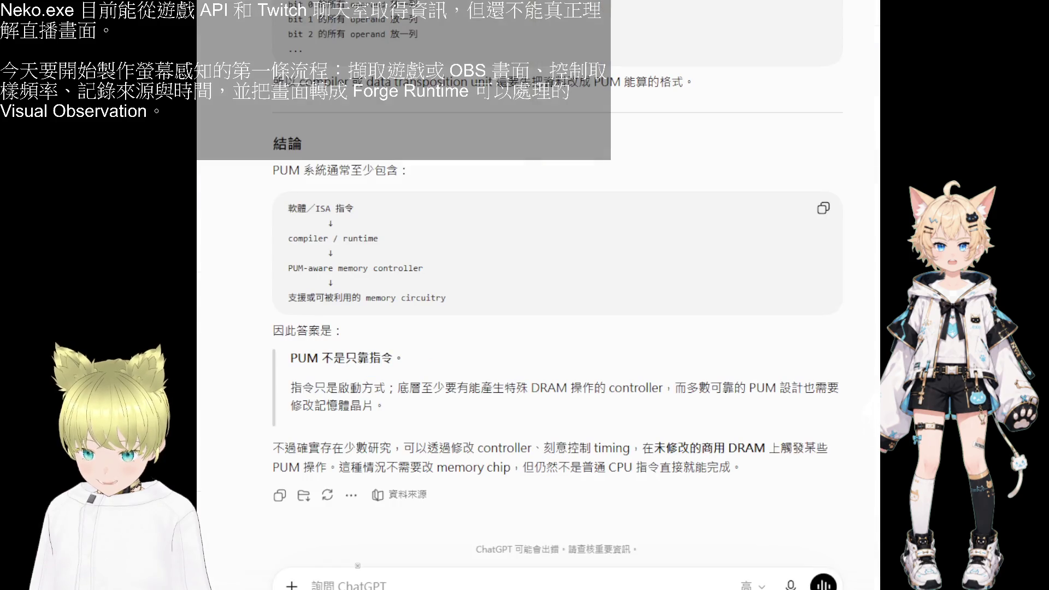
scroll(415, 231, "up", 10)
scroll(416, 231, "up", 10)
scroll(415, 232, "up", 10)
scroll(415, 232, "up", 10)
scroll(416, 231, "up", 10)
scroll(415, 231, "up", 10)
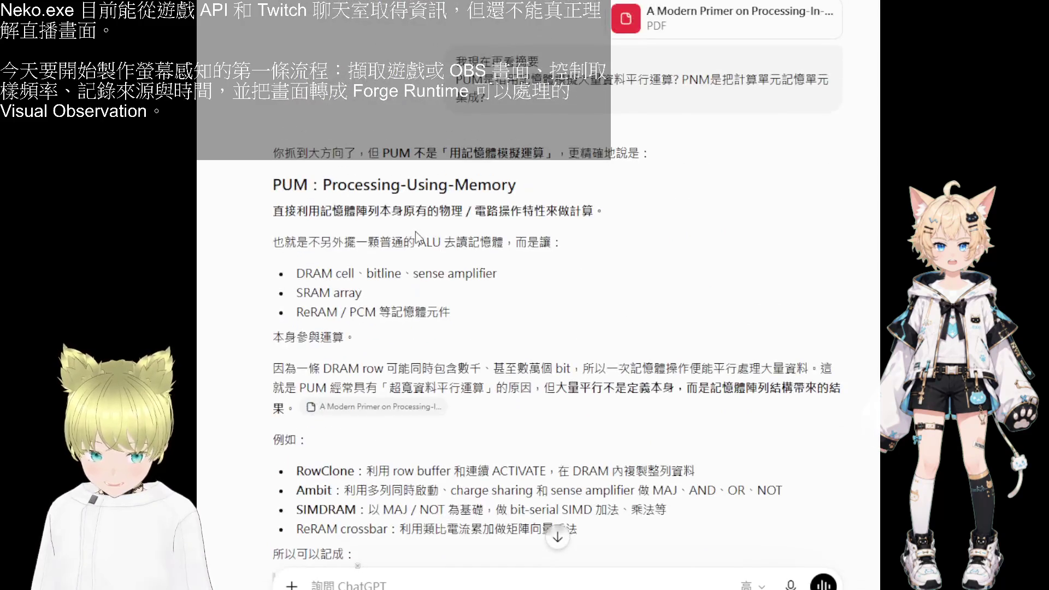
scroll(557, 328, "down", 10)
scroll(557, 328, "down", 10)
scroll(557, 328, "down", 10)
scroll(558, 329, "down", 10)
scroll(358, 565, "up", 15)
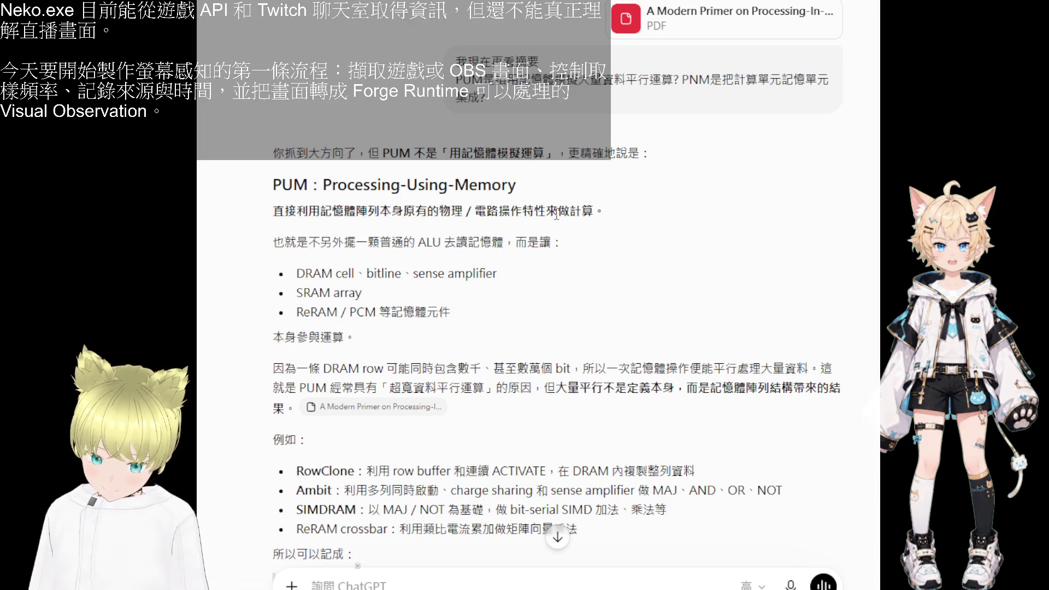
scroll(557, 328, "down", 10)
scroll(558, 328, "down", 10)
scroll(558, 328, "down", 2)
scroll(557, 328, "down", 2)
scroll(558, 328, "up", 10)
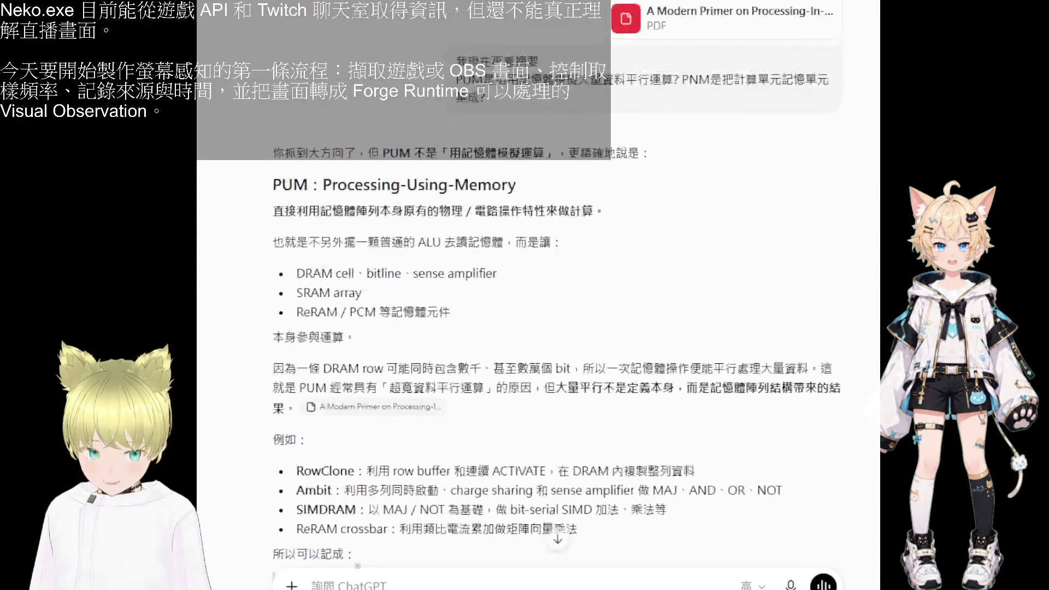
scroll(358, 565, "down", 10)
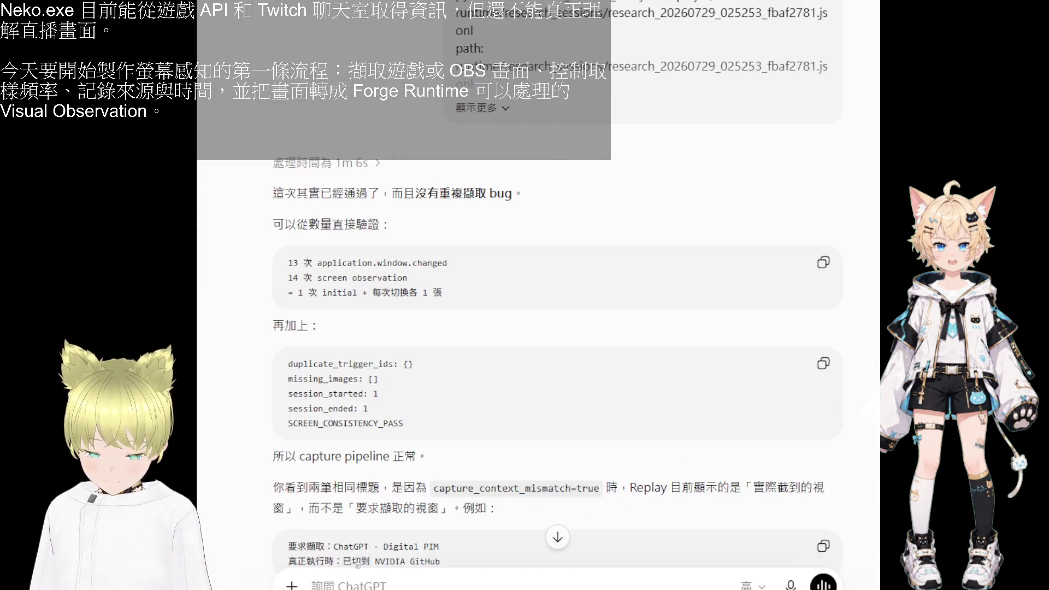
scroll(357, 565, "down", 10)
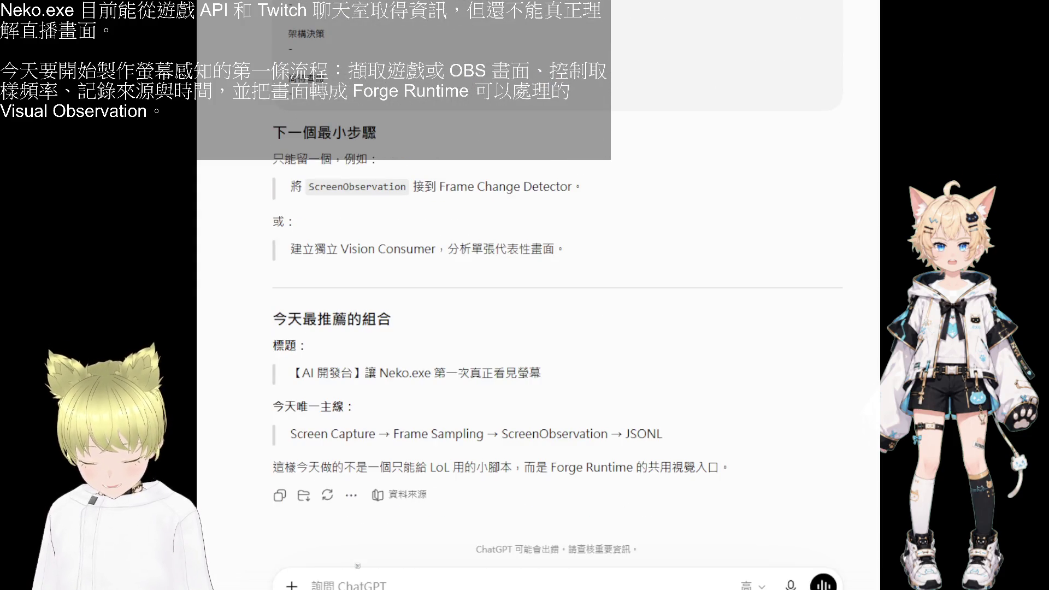
scroll(357, 566, "up", 10)
- Switch back from the ChatGPT capture-pipeline reply to the Notion Research Lab page
key("alt+Tab")
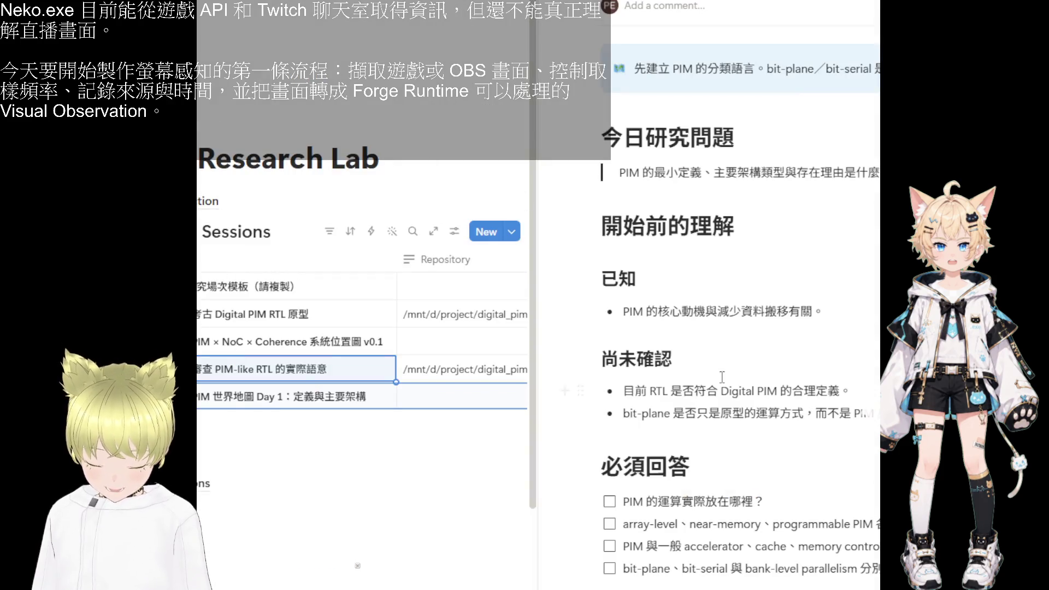
scroll(537, 195, "down", 5)
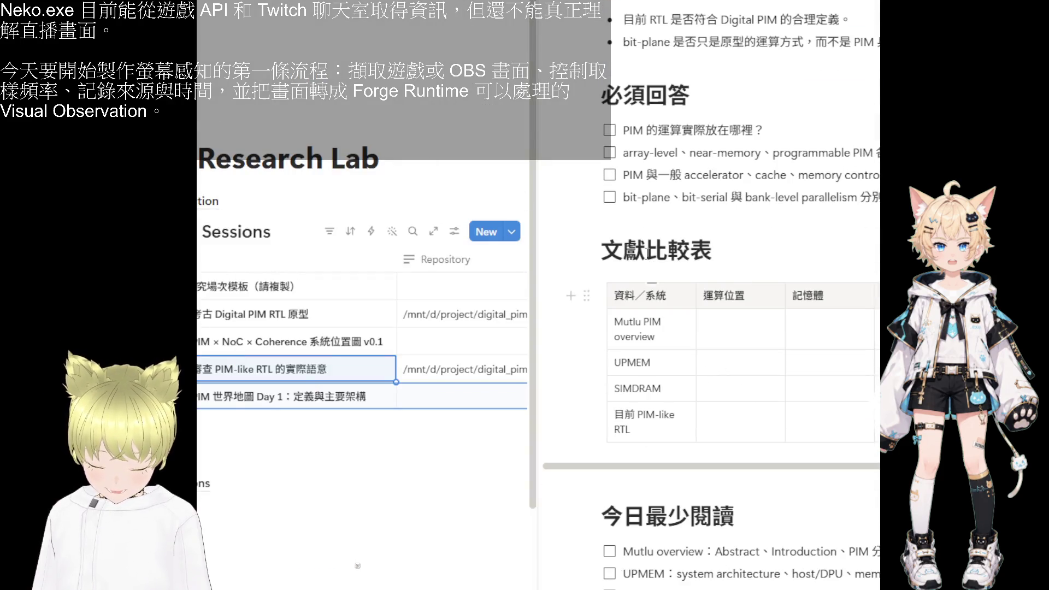
- Peek at the NoC × Coherence session, reopen the Day 1 PIM session page, then return to ChatGPT
left_click(283, 396)
mouse_move(295, 396)
left_click(379, 342)
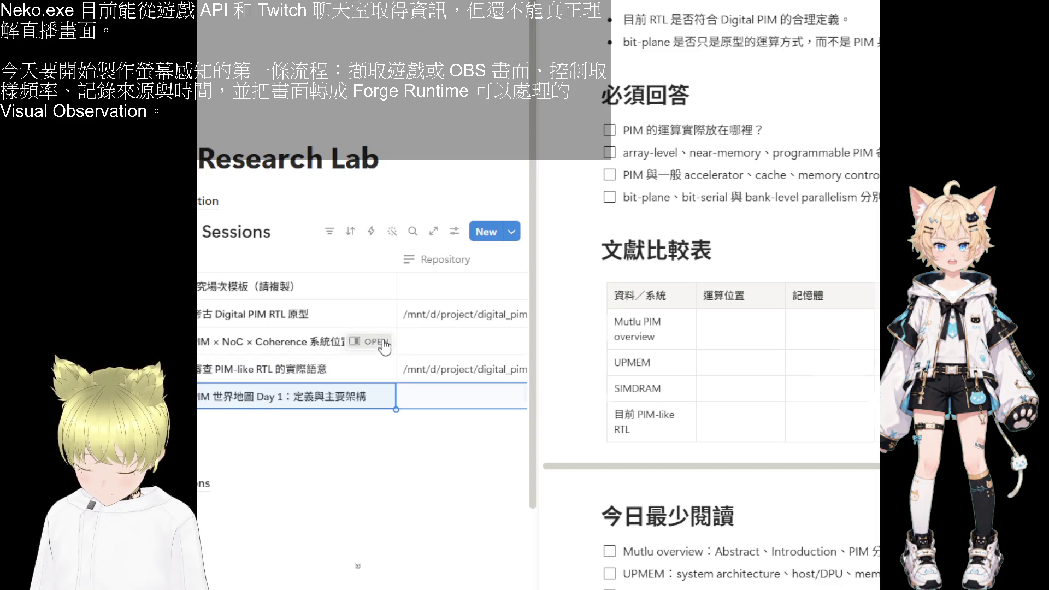
scroll(765, 390, "down", 5)
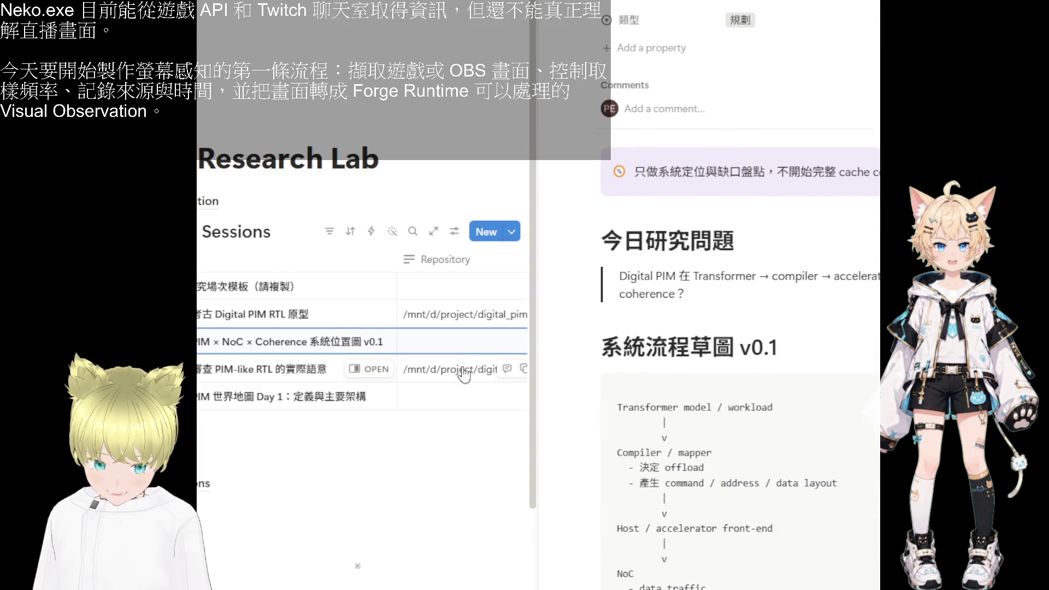
left_click(368, 396)
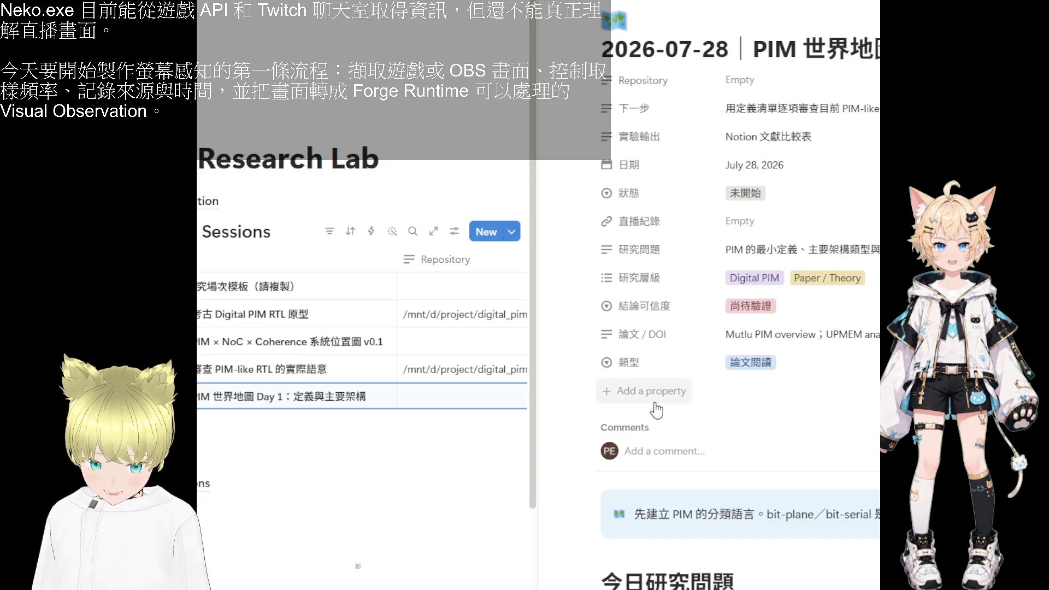
scroll(657, 410, "down", 2)
scroll(656, 410, "down", 3)
scroll(656, 409, "down", 2)
scroll(657, 410, "down", 2)
scroll(651, 406, "down", 3)
scroll(650, 406, "down", 4)
scroll(650, 405, "down", 1)
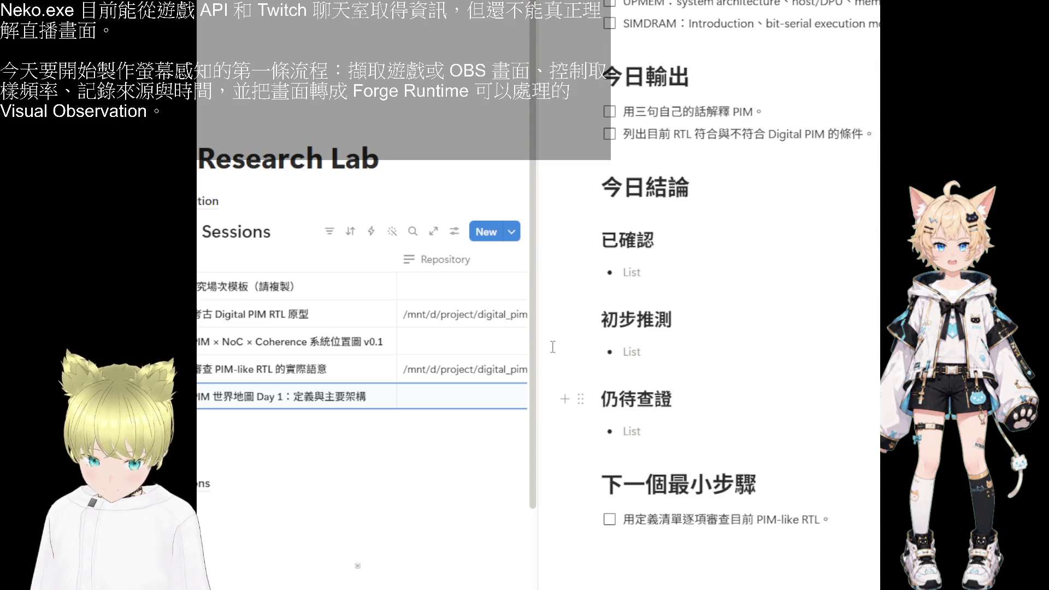
key("alt+Tab")
scroll(358, 566, "down", 5)
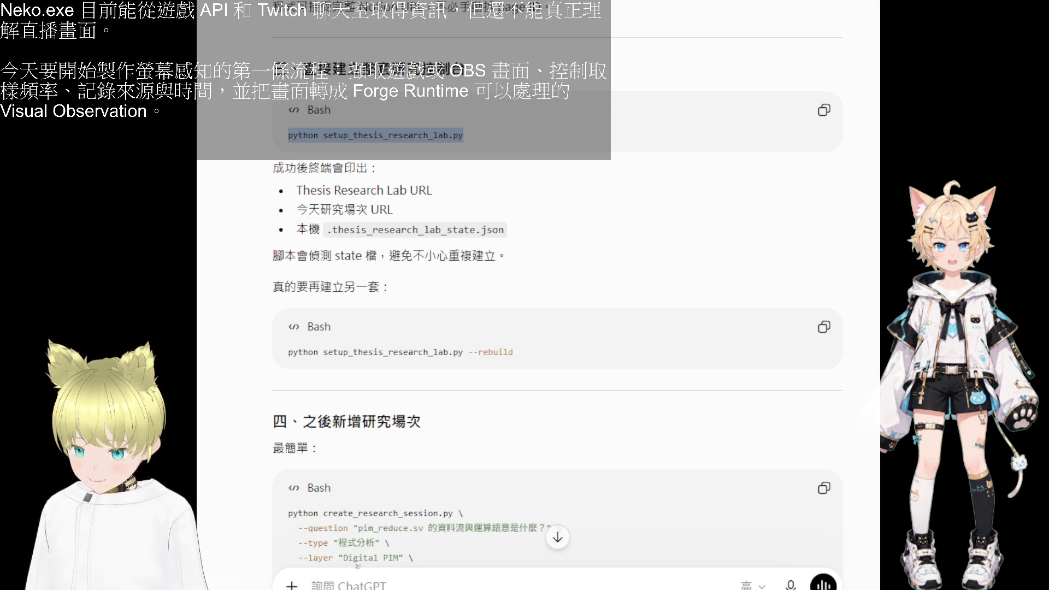
scroll(557, 328, "down", 10)
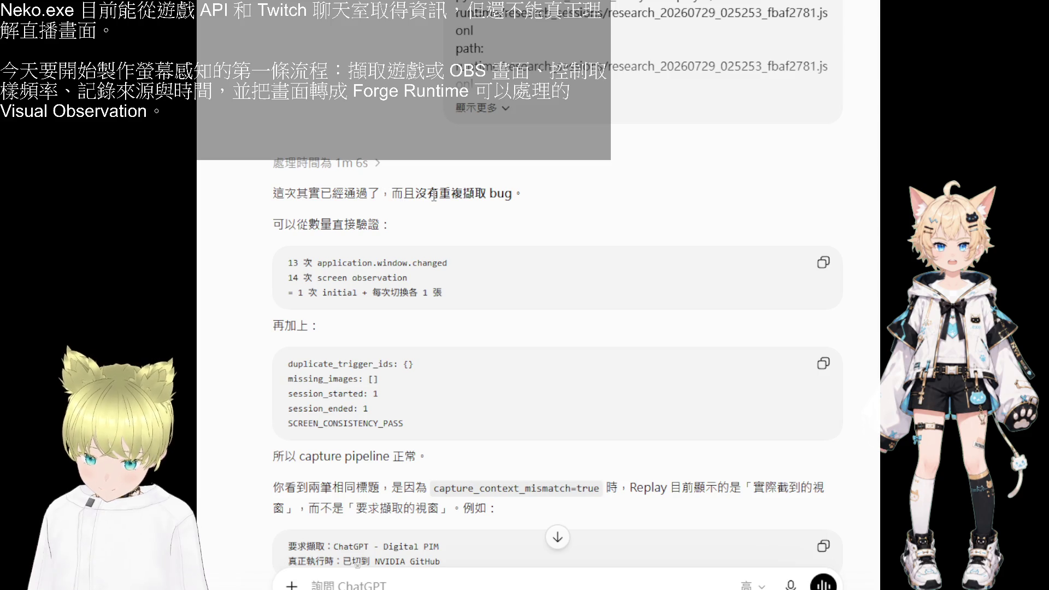
scroll(424, 204, "down", 3)
scroll(395, 217, "down", 2)
scroll(395, 217, "down", 3)
scroll(396, 217, "down", 2)
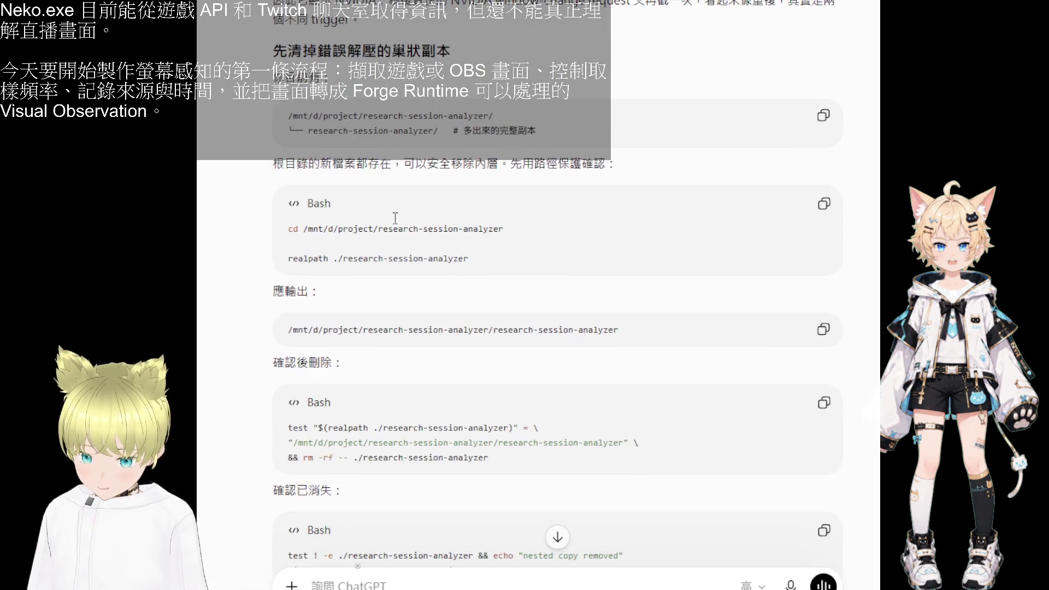
- Copy the path-check, delete, and '確認已消失' confirmation commands for the nested research-session-analyzer copy
left_click(821, 204)
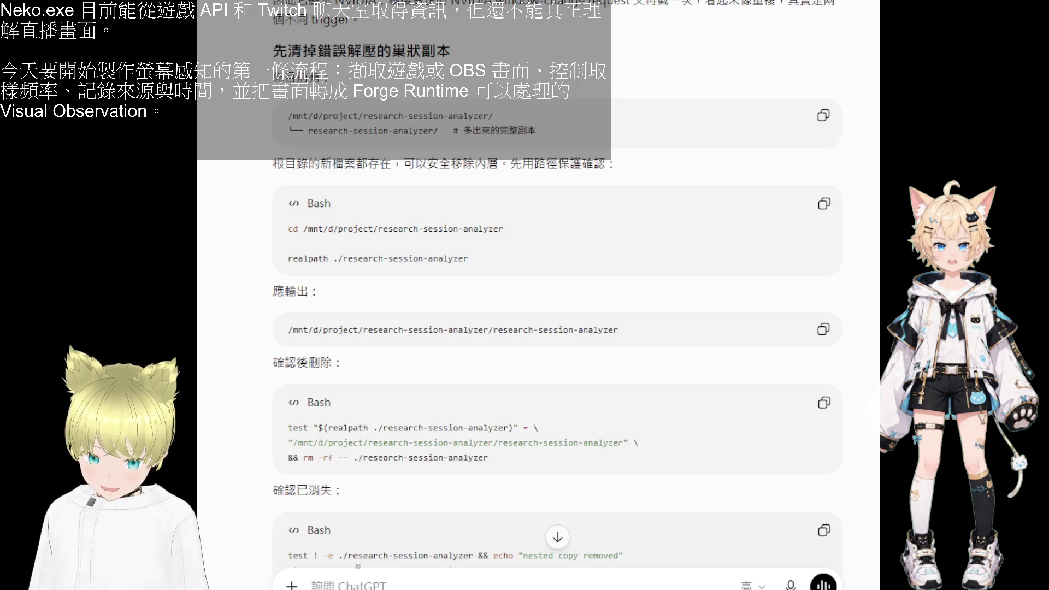
scroll(735, 367, "down", 1)
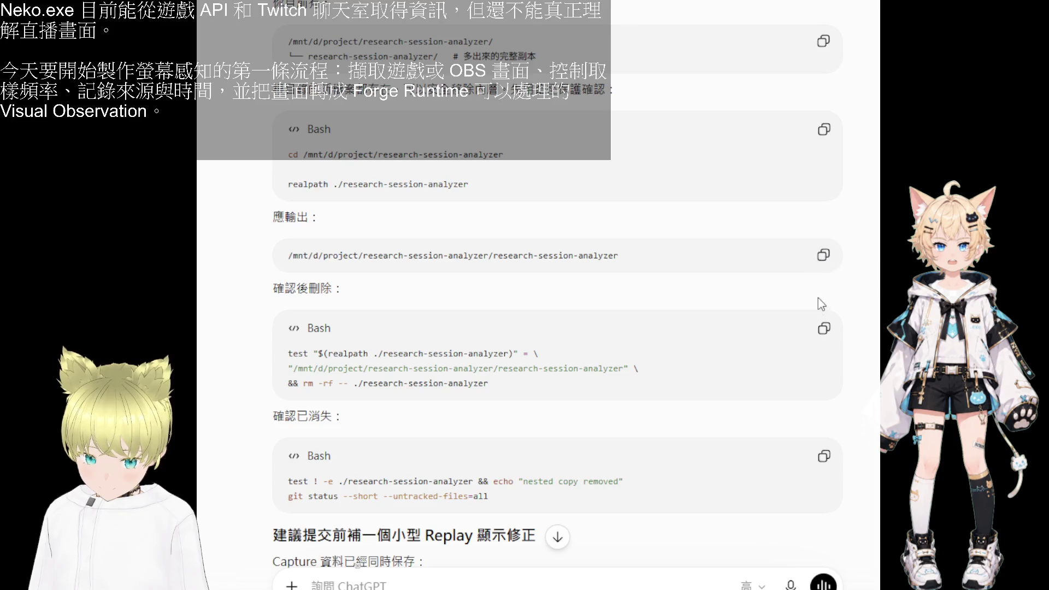
left_click(823, 329)
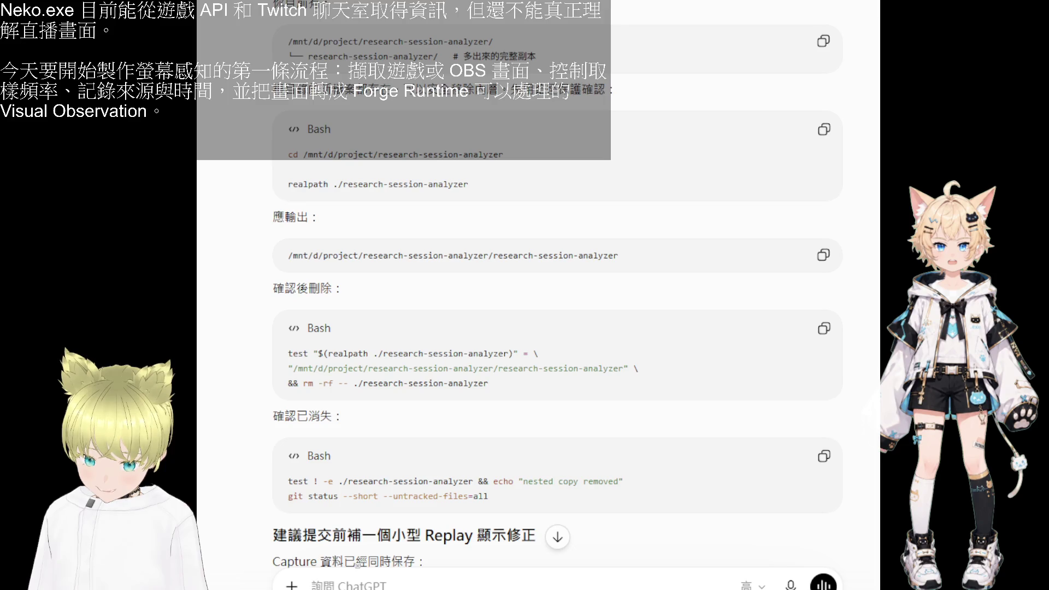
scroll(683, 380, "down", 2)
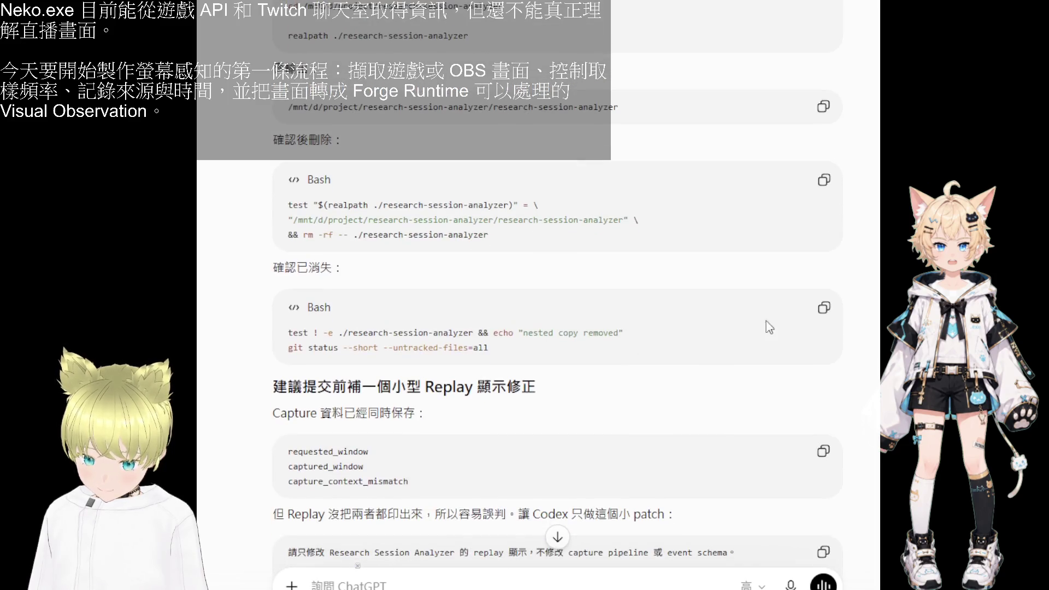
left_click(823, 308)
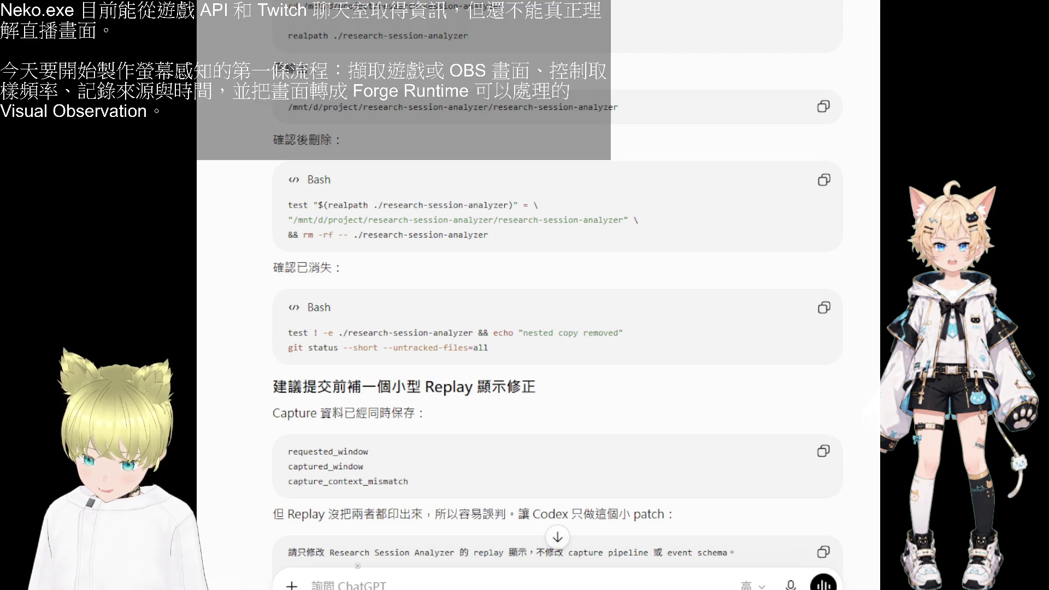
scroll(648, 441, "down", 3)
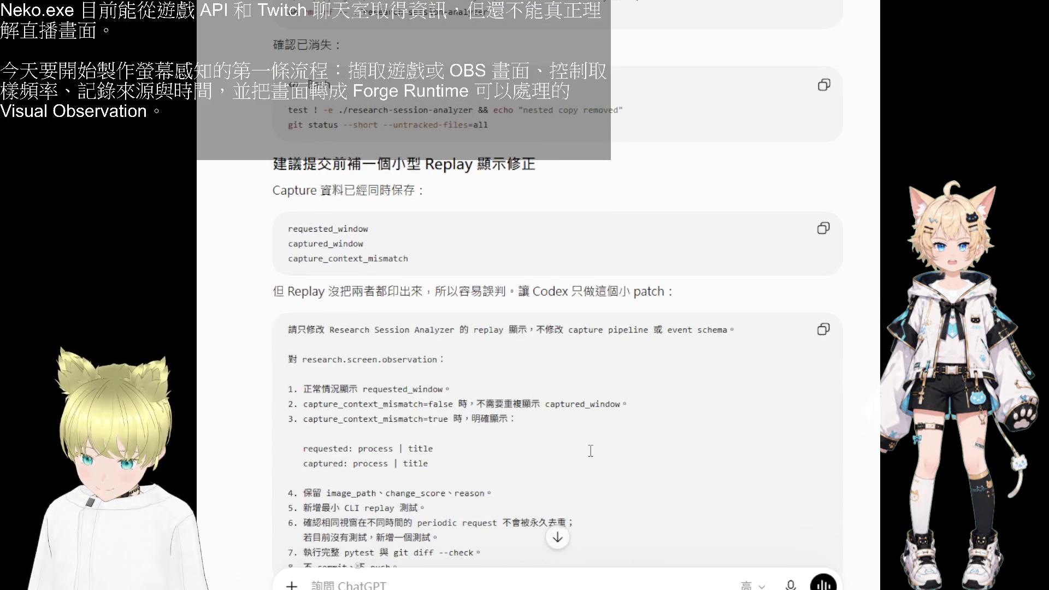
scroll(591, 451, "down", 1)
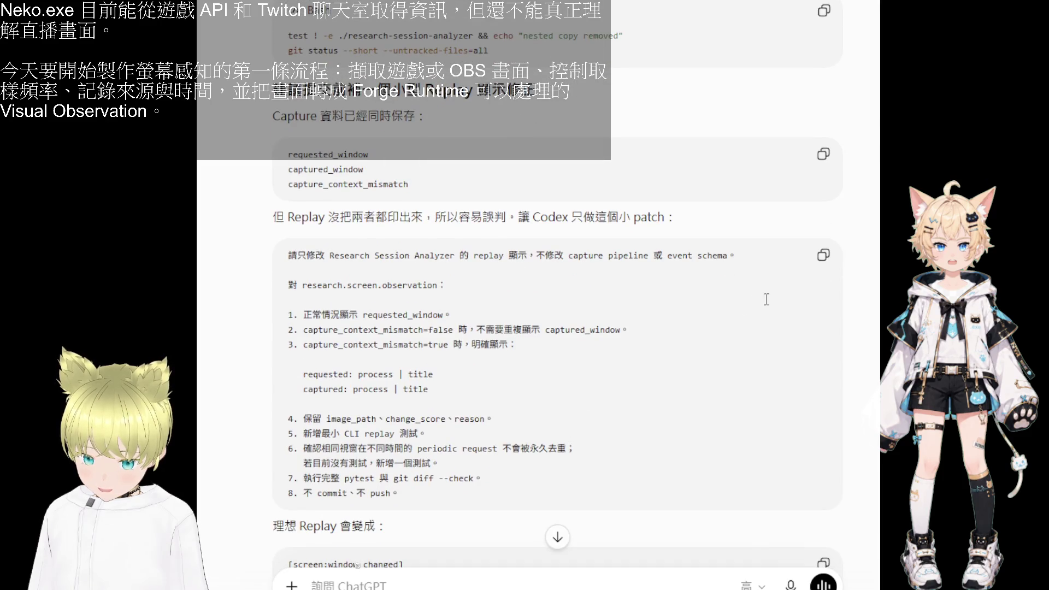
scroll(705, 353, "down", 5)
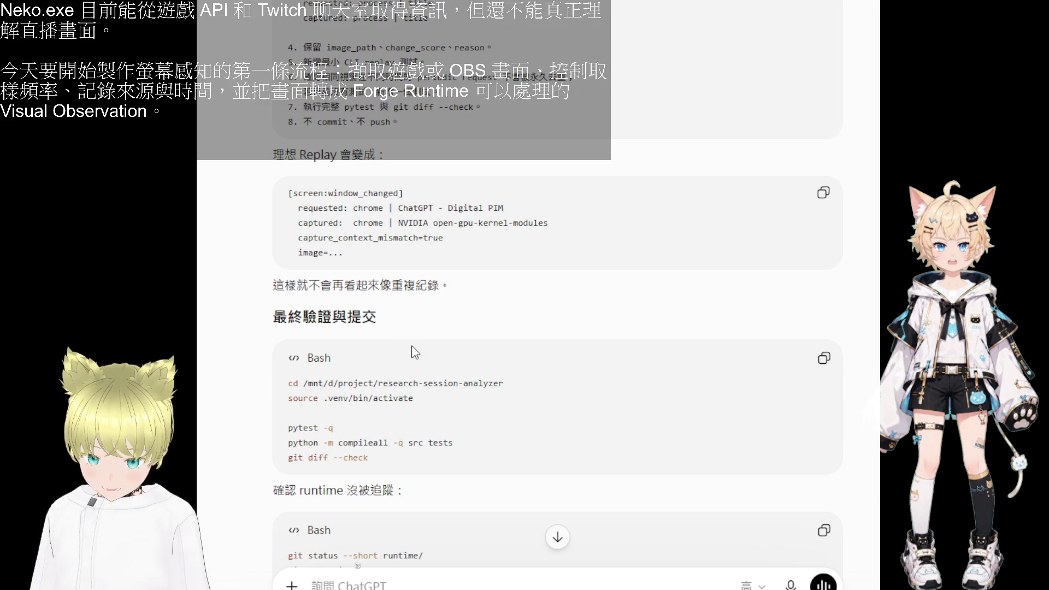
scroll(415, 350, "down", 1)
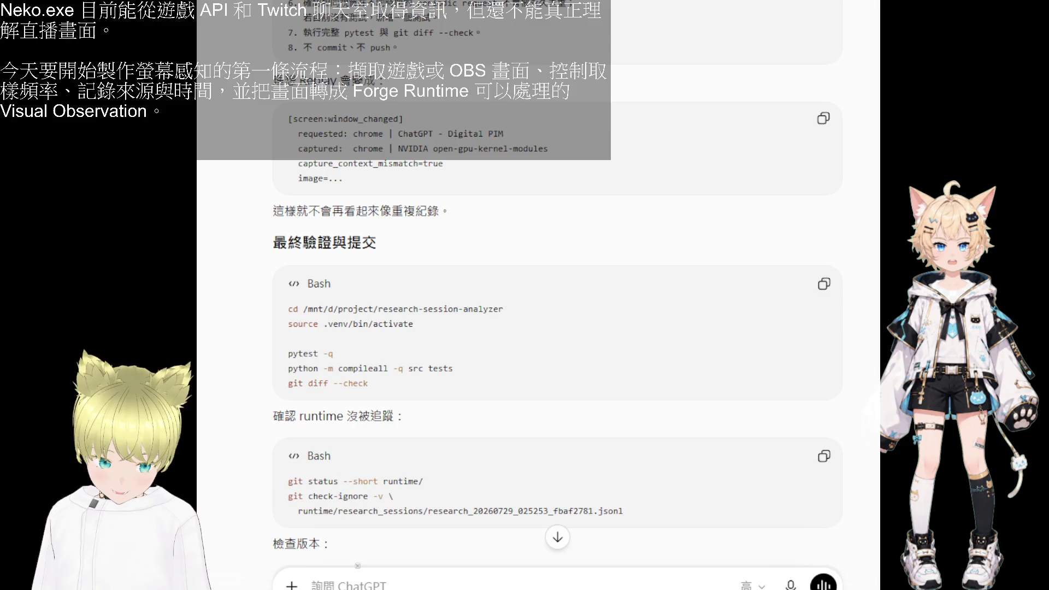
scroll(717, 360, "down", 5)
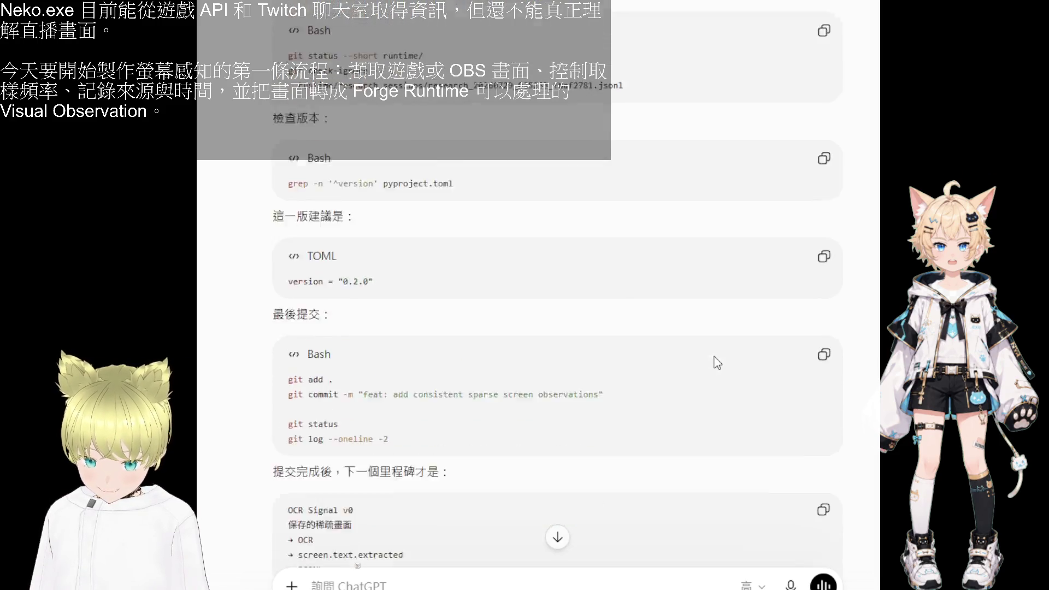
scroll(717, 360, "down", 2)
scroll(717, 362, "up", 3)
scroll(717, 363, "up", 2)
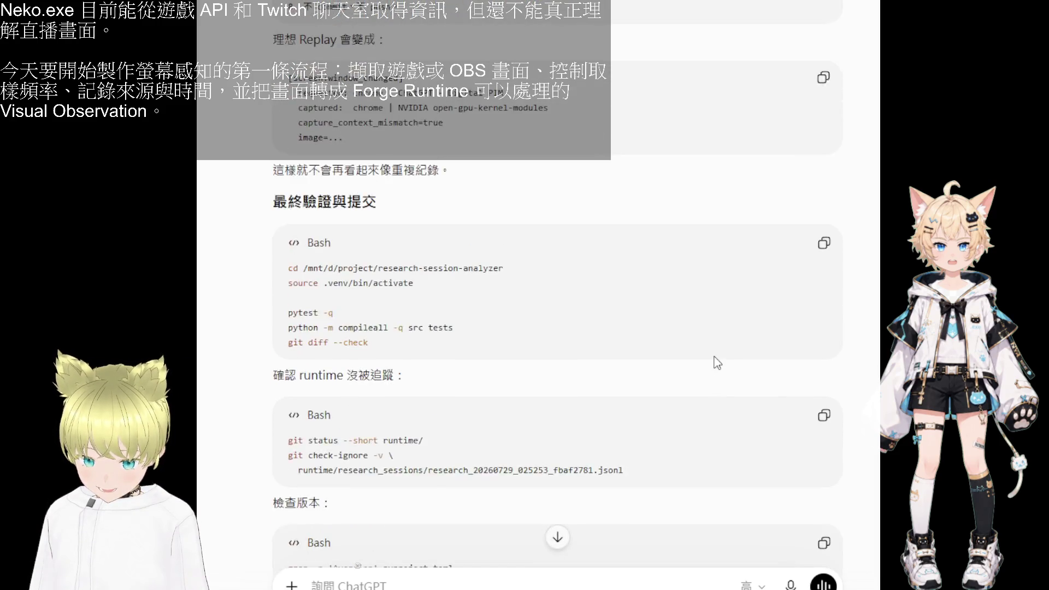
scroll(557, 360, "up", 5)
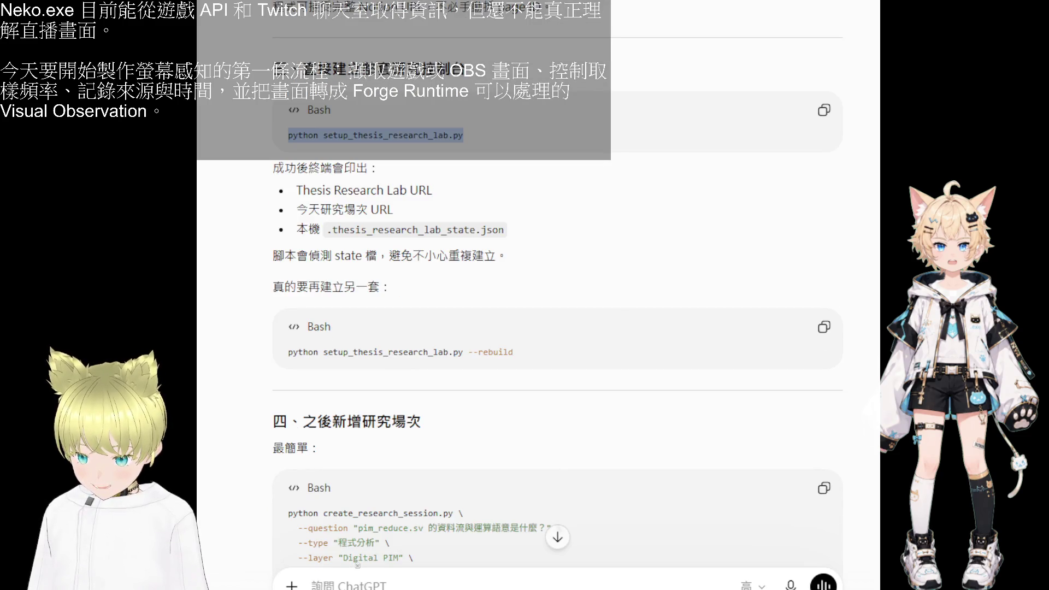
scroll(558, 360, "up", 10)
scroll(557, 361, "down", 10)
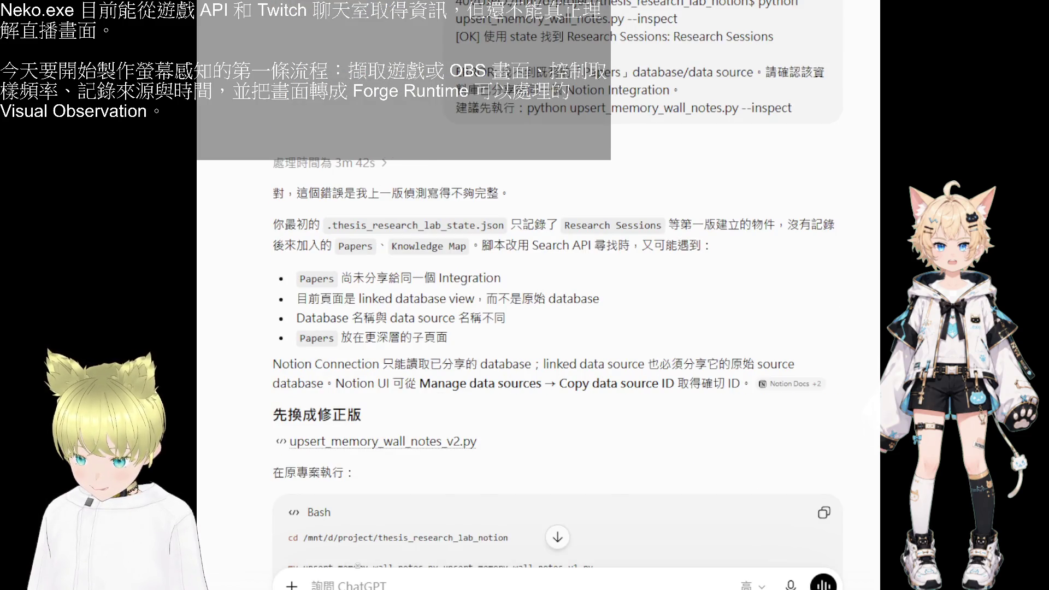
scroll(558, 361, "up", 3)
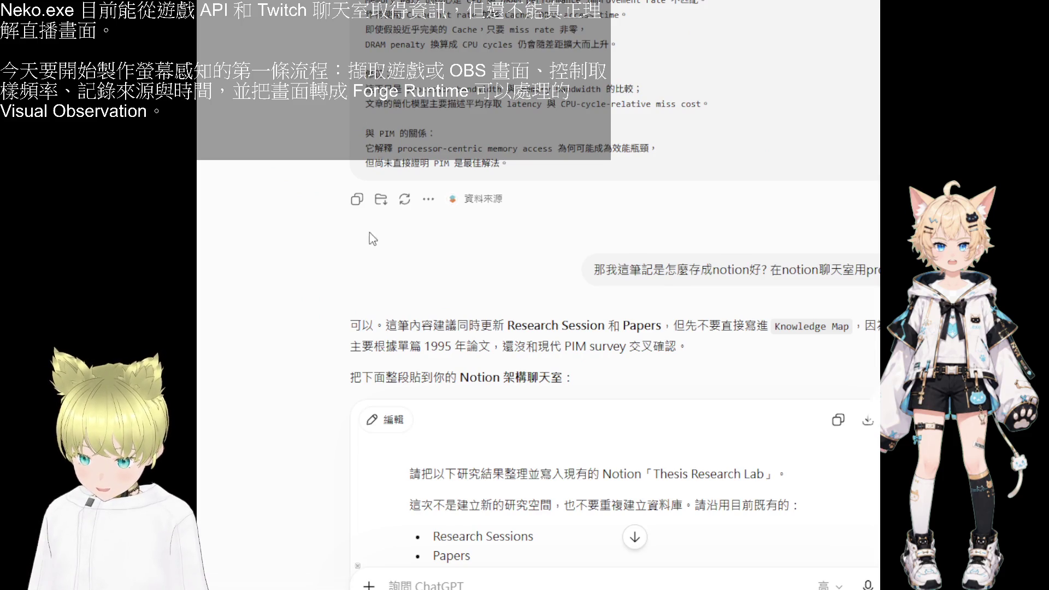
scroll(370, 233, "down", 10)
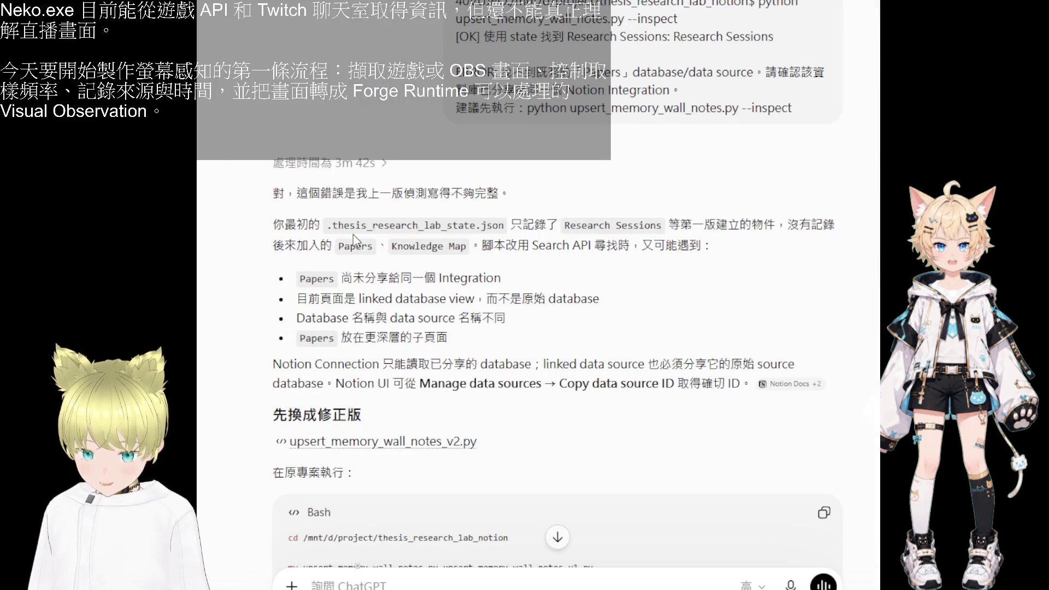
- Show the upsert_memory_wall_notes_v2.py script in the code preview beside the conversation
left_click(361, 441)
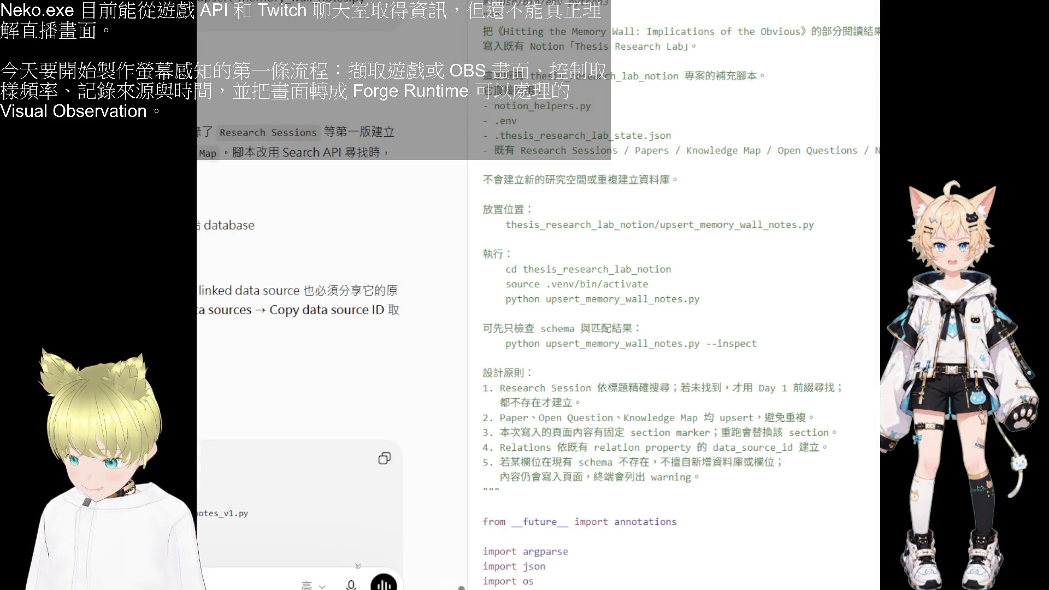
- Copy the mv backup commands for the old upsert script and paste the --inspect terminal output into a reply
left_click(385, 458)
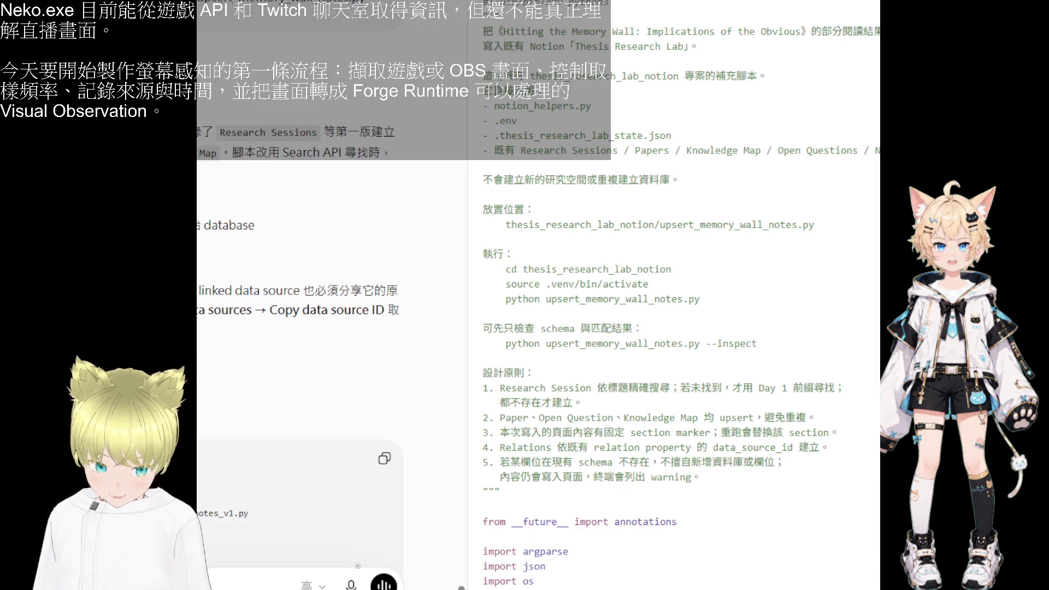
scroll(327, 369, "down", 2)
key("Escape")
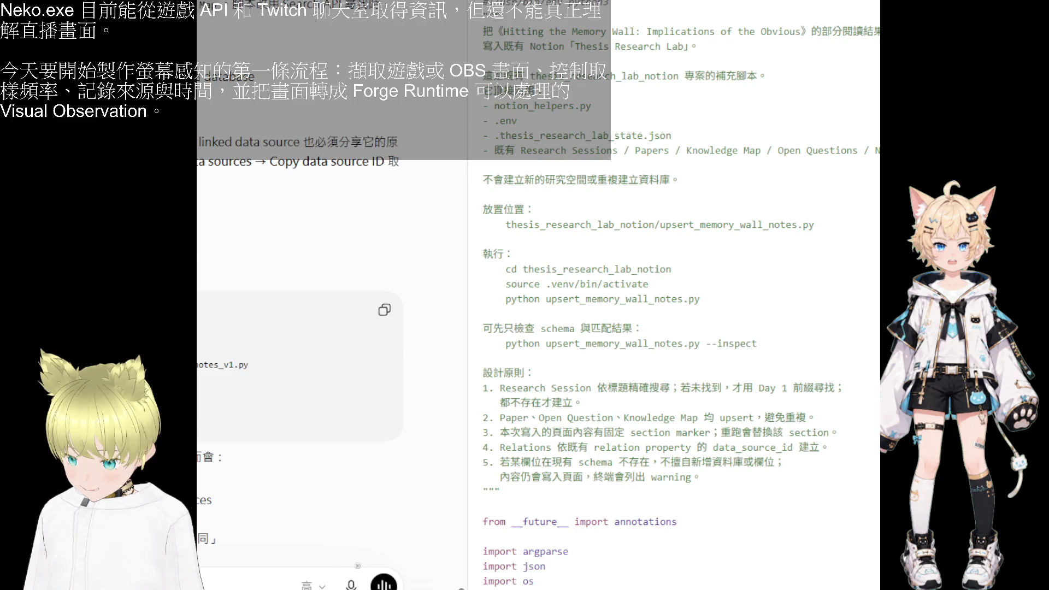
scroll(300, 369, "down", 1)
scroll(299, 370, "down", 3)
scroll(300, 369, "down", 1)
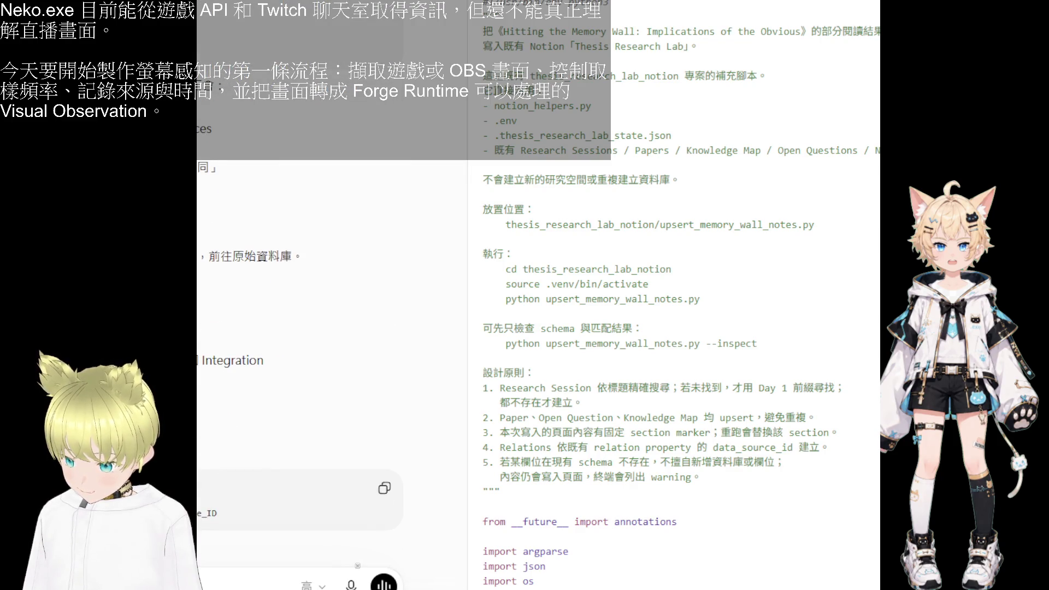
scroll(300, 369, "down", 1)
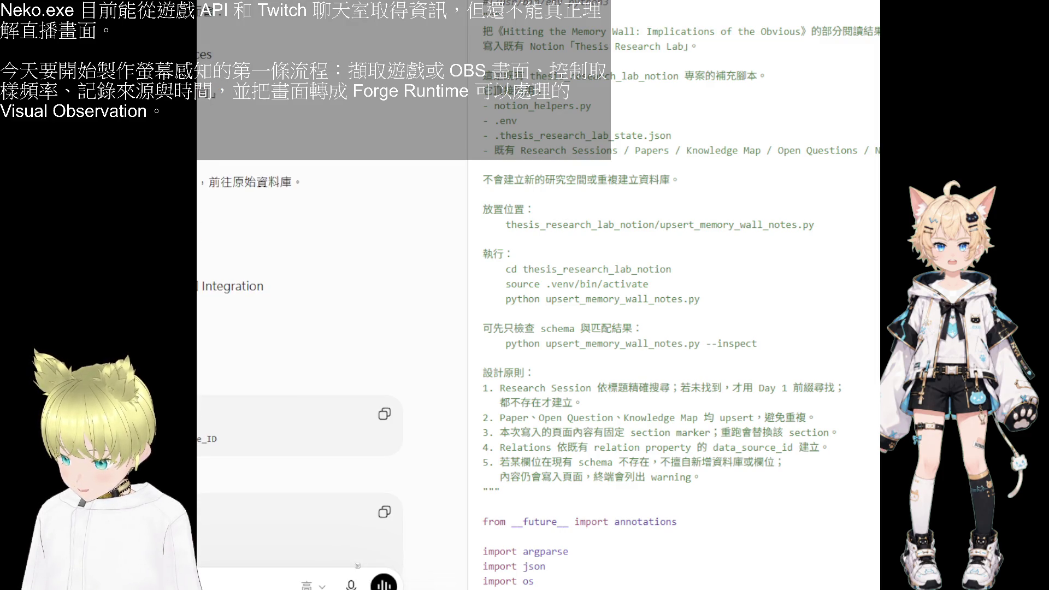
scroll(299, 370, "down", 2)
scroll(299, 370, "down", 2)
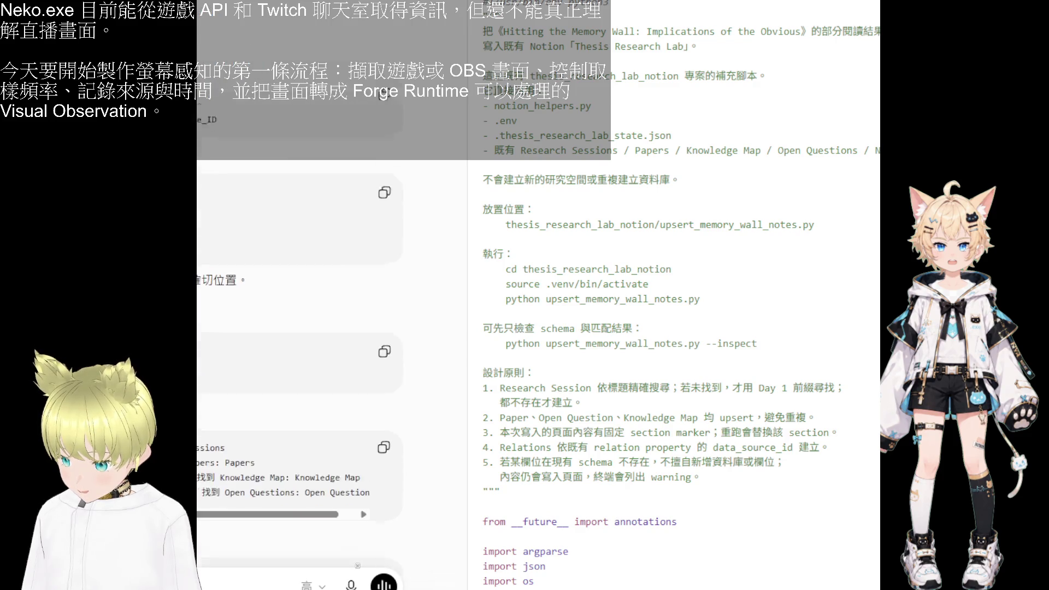
scroll(299, 368, "down", 1)
scroll(299, 370, "down", 2)
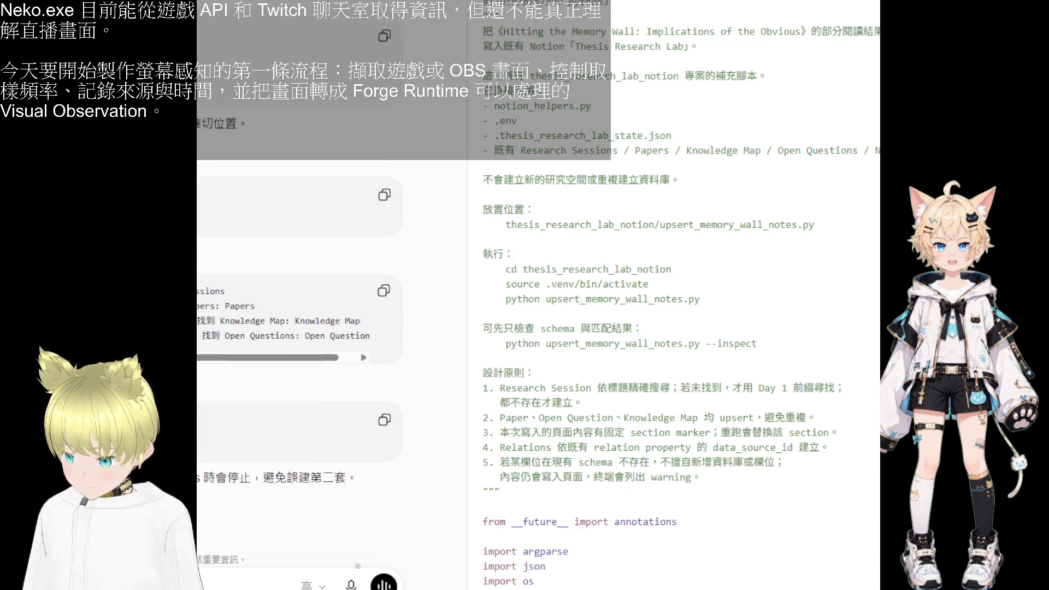
scroll(299, 328, "up", 2)
scroll(299, 328, "up", 2)
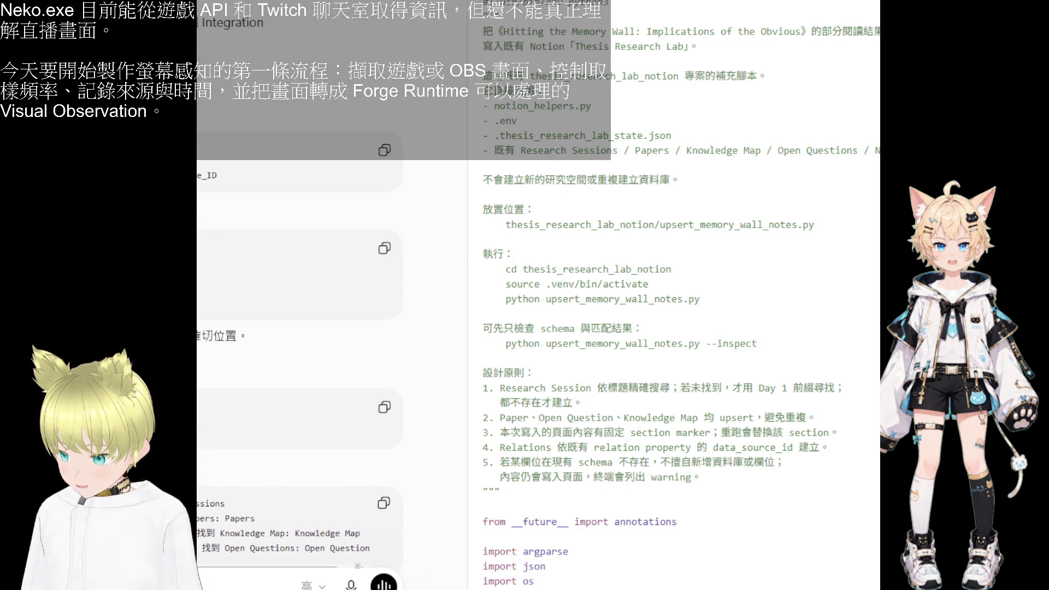
scroll(299, 329, "up", 1)
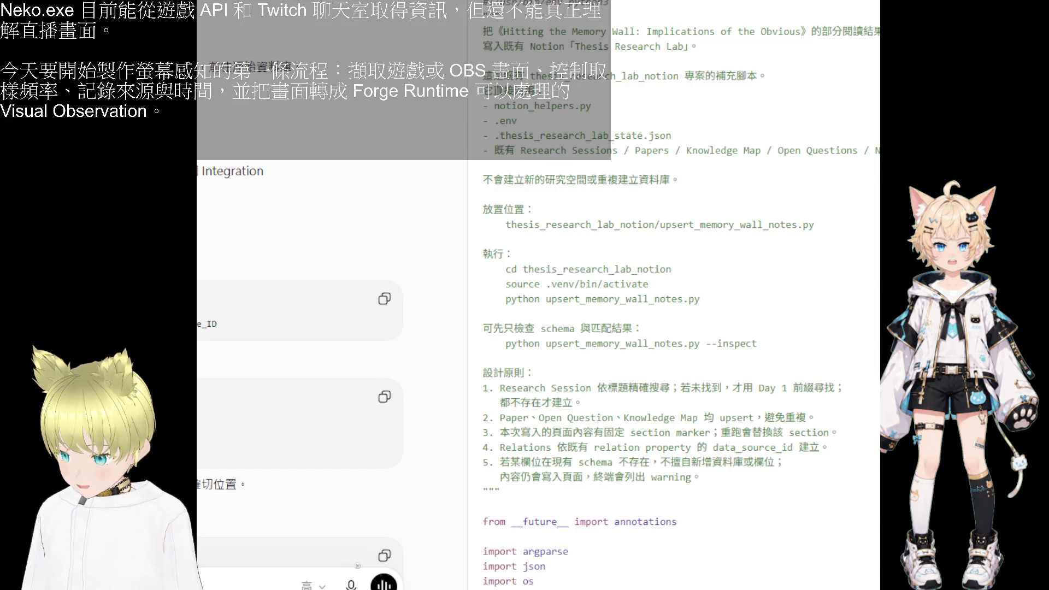
key("ctrl+v")
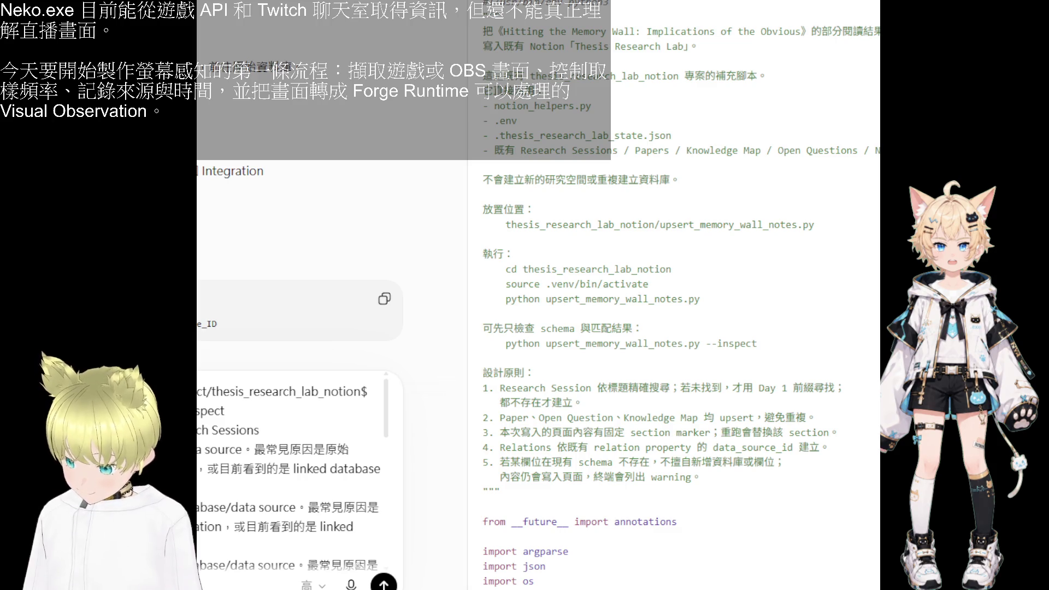
- Send the terminal output, then paste the replay display and tests completion report into a new message
key("Return")
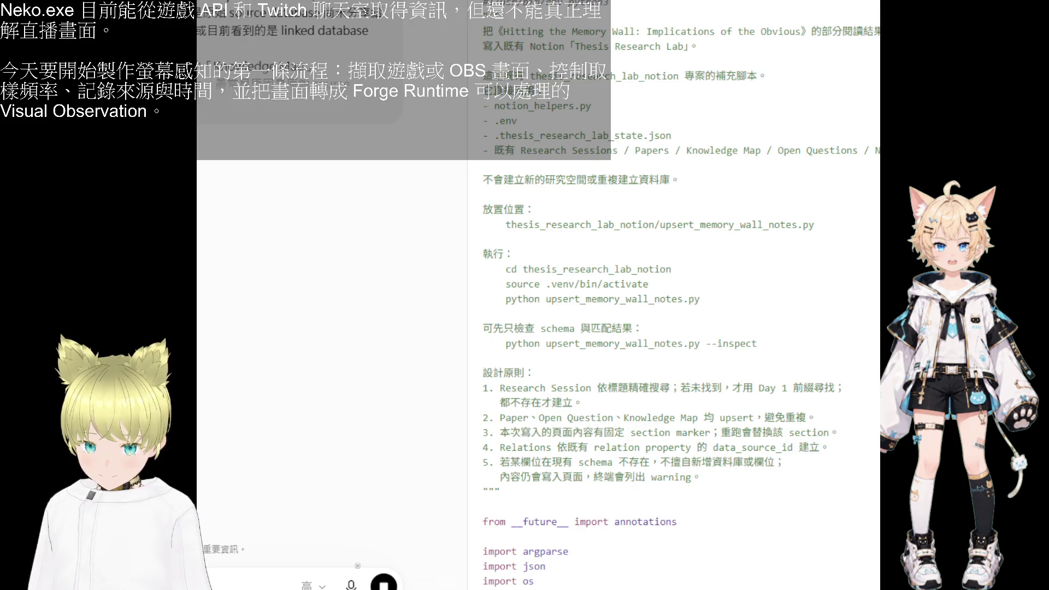
key("Escape")
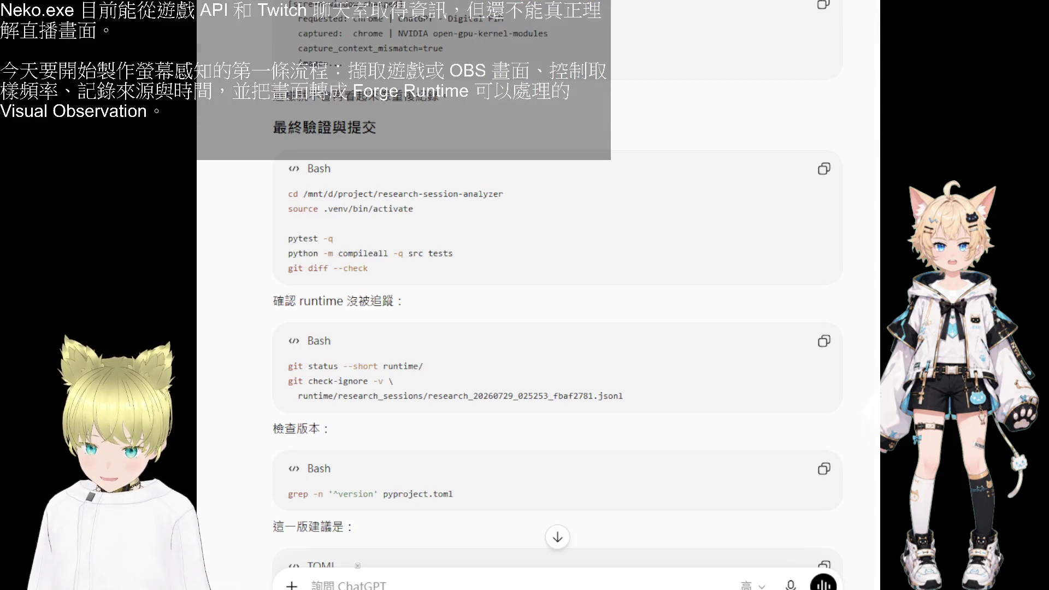
scroll(633, 77, "down", 2)
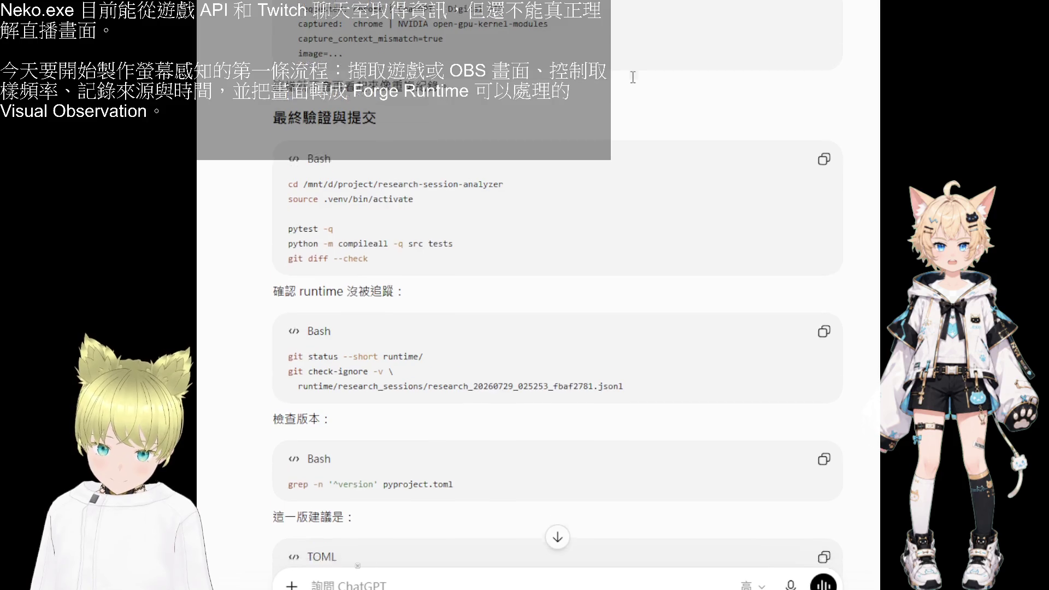
scroll(508, 292, "down", 5)
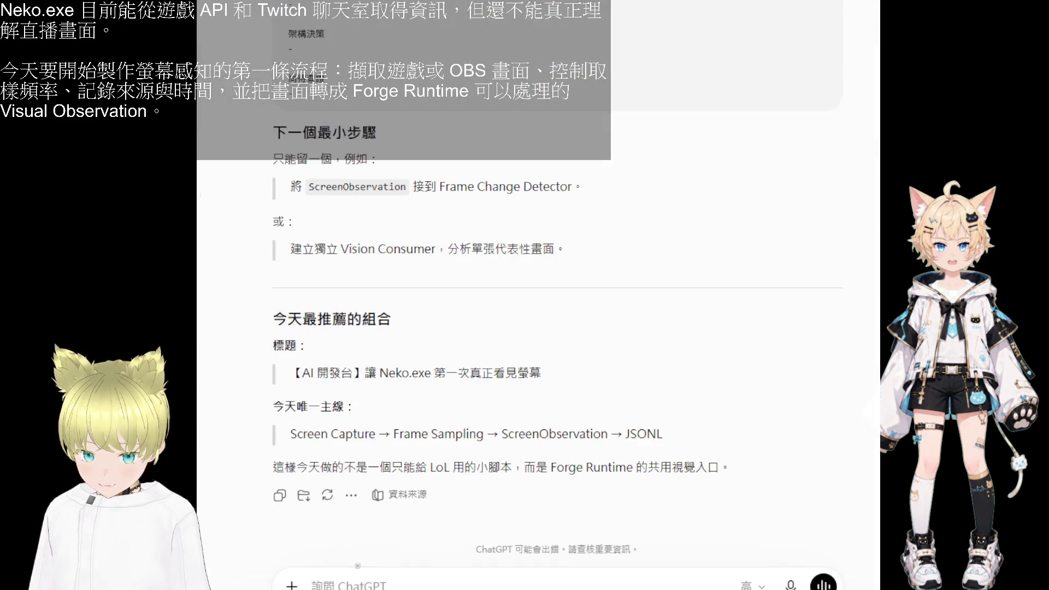
scroll(557, 328, "up", 10)
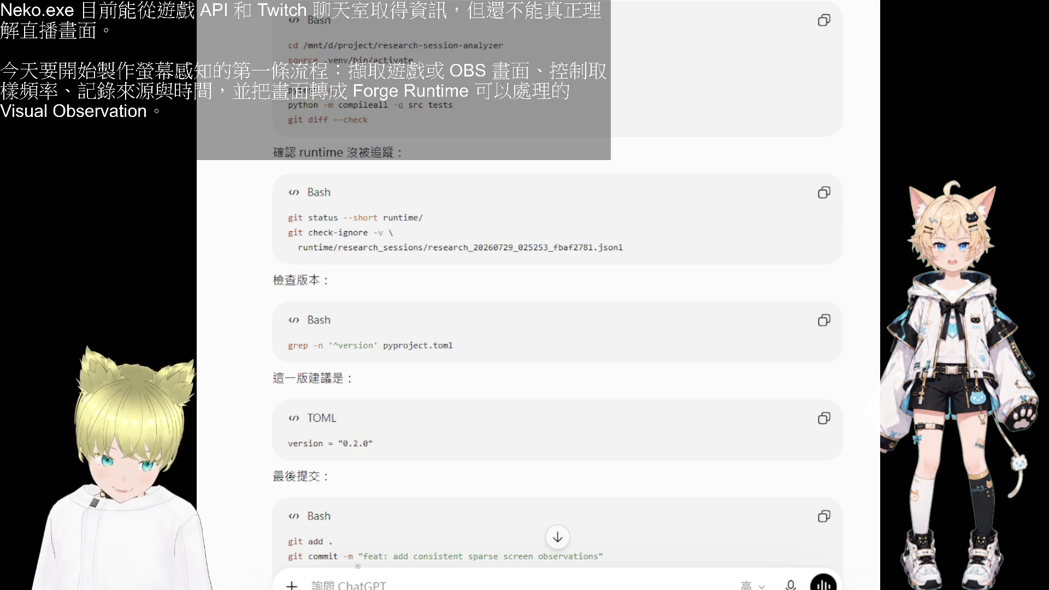
scroll(358, 565, "down", 10)
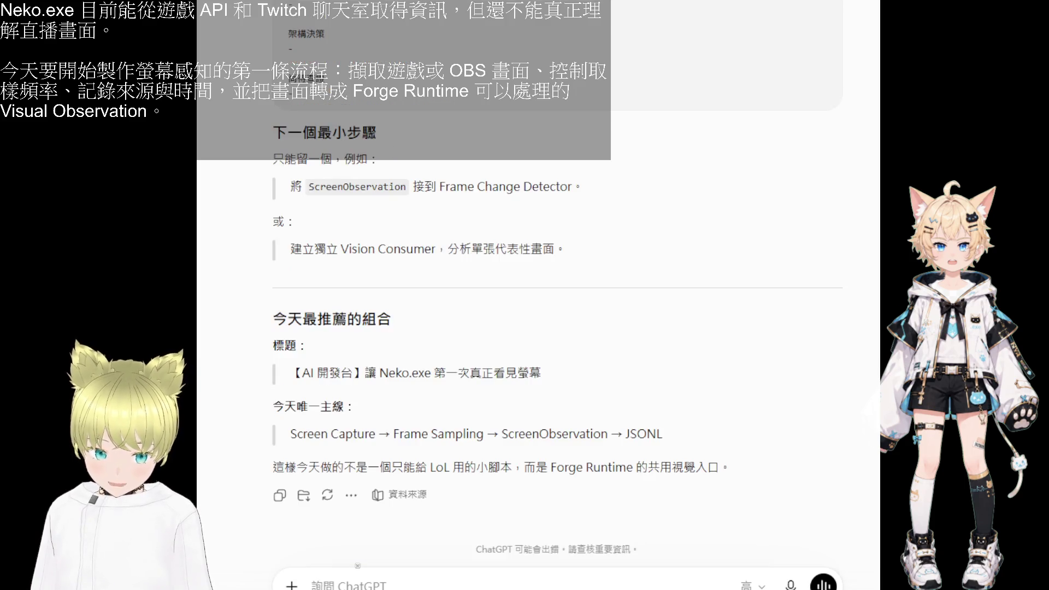
scroll(357, 566, "up", 10)
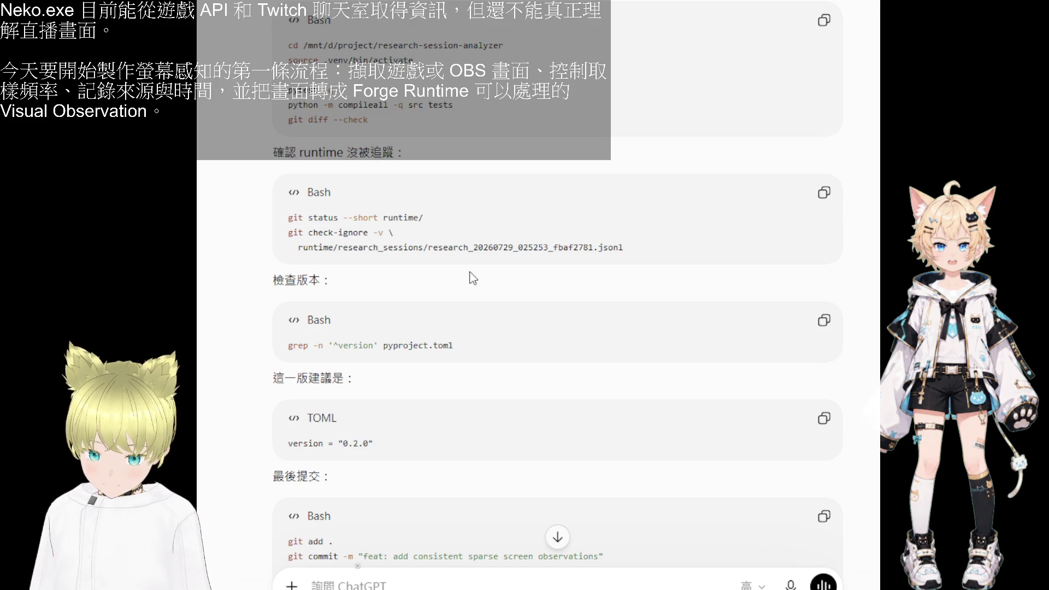
scroll(470, 301, "up", 1)
scroll(469, 302, "up", 1)
scroll(468, 303, "up", 1)
scroll(470, 303, "up", 1)
scroll(470, 298, "down", 1)
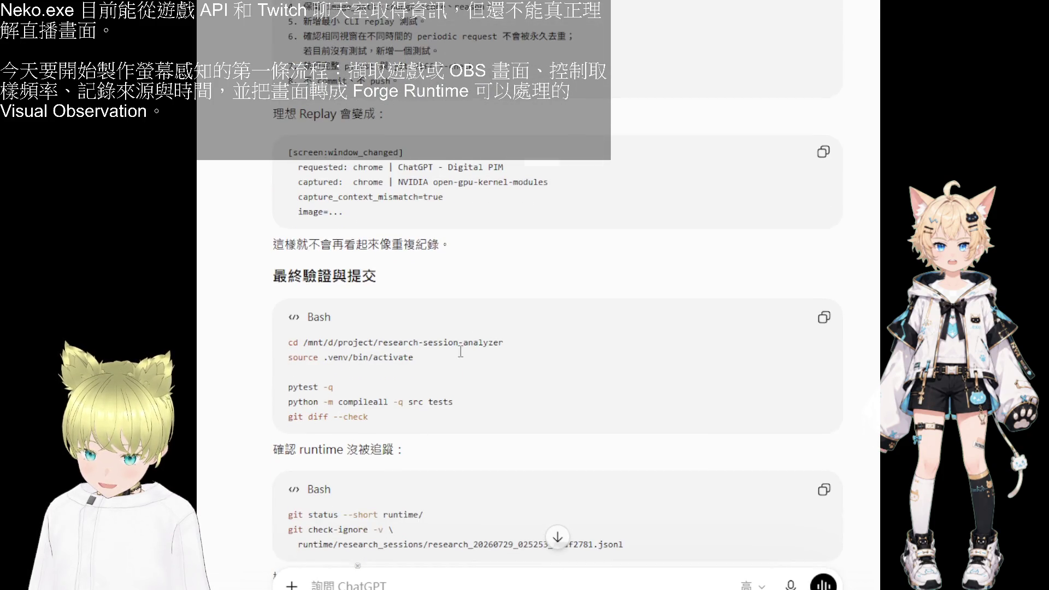
left_click(407, 580)
key("ctrl+v")
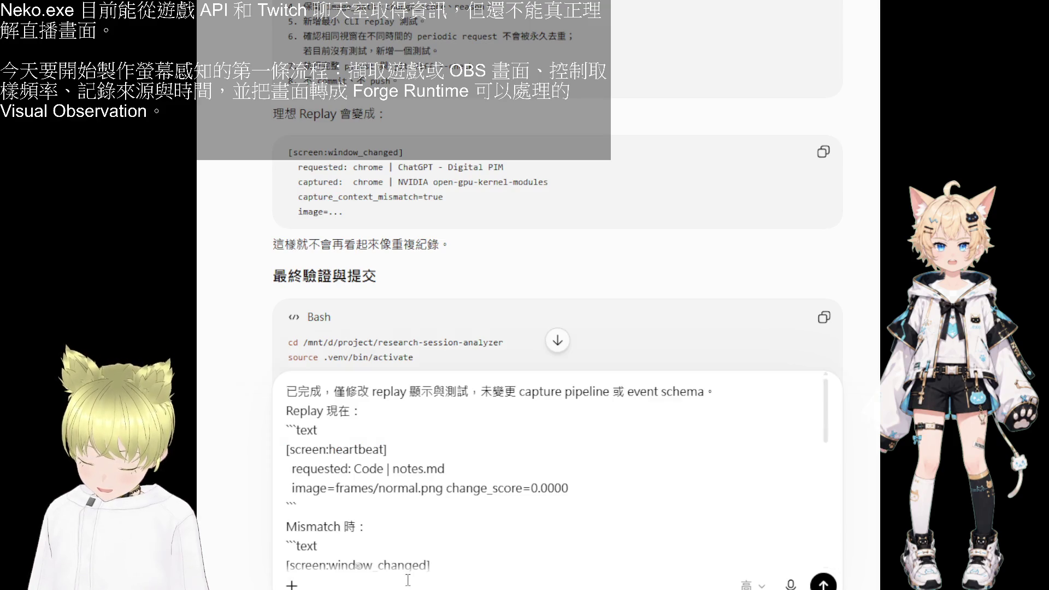
- Send the completion report, cycle through the other chats, and return to the replay planning conversation
key("Return")
scroll(666, 286, "up", 4)
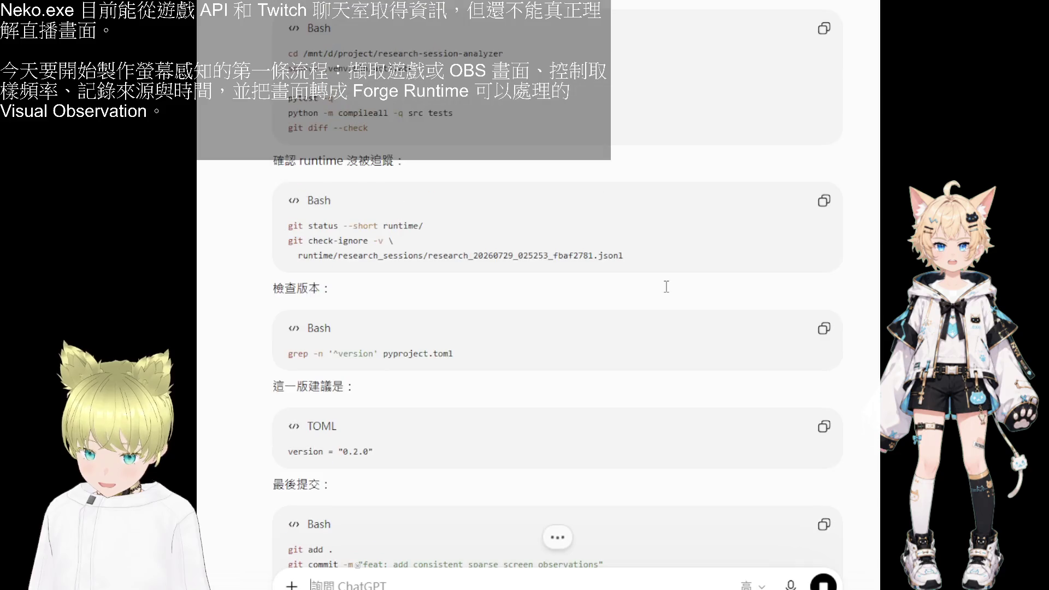
scroll(665, 293, "down", 4)
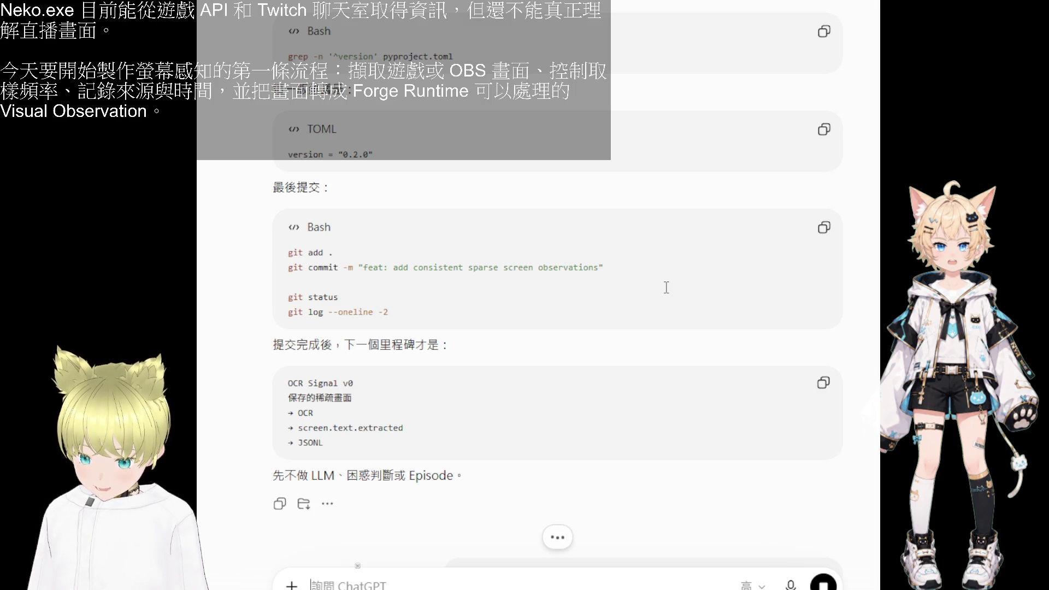
scroll(666, 286, "down", 4)
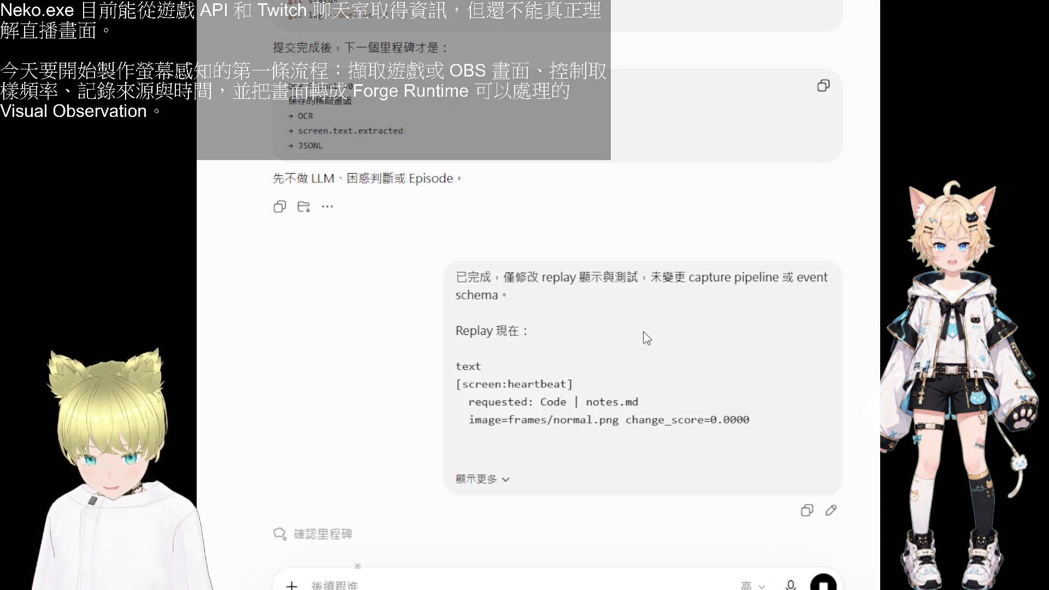
key("ctrl+Tab")
key("ctrl+Tab")
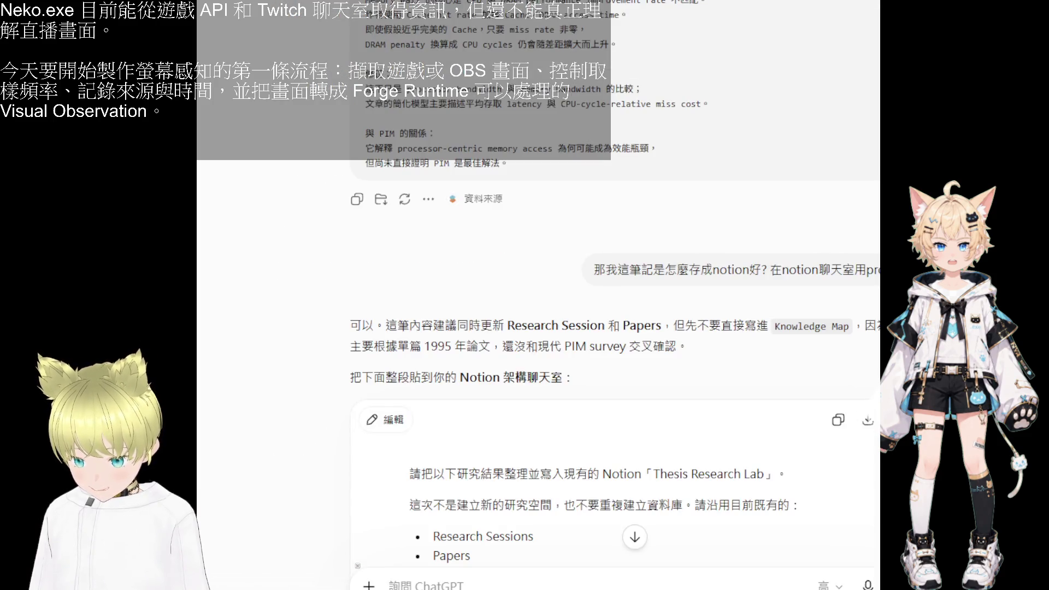
key("ctrl+Tab")
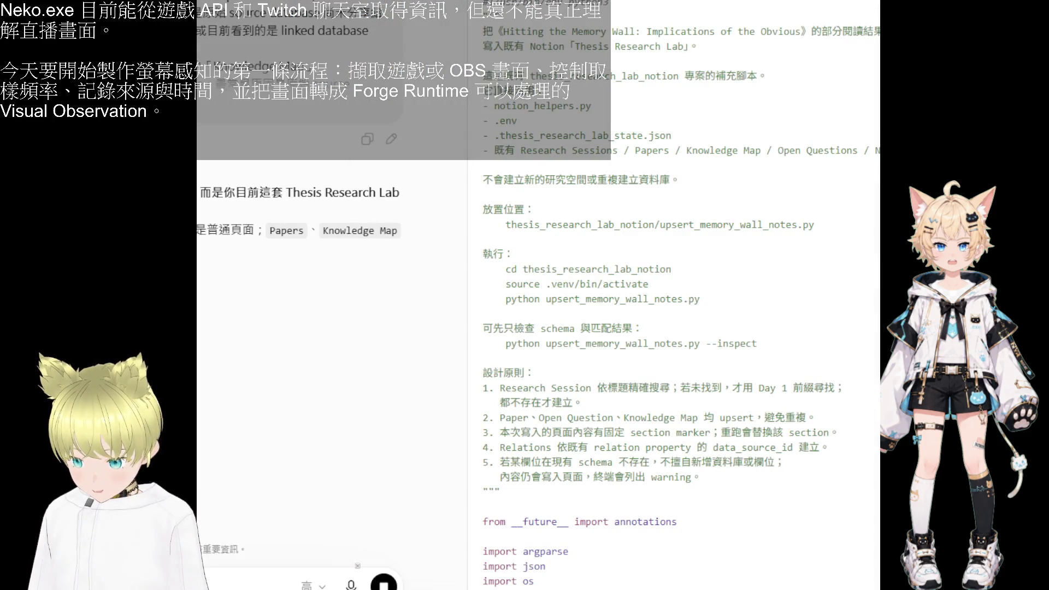
key("ctrl+Tab")
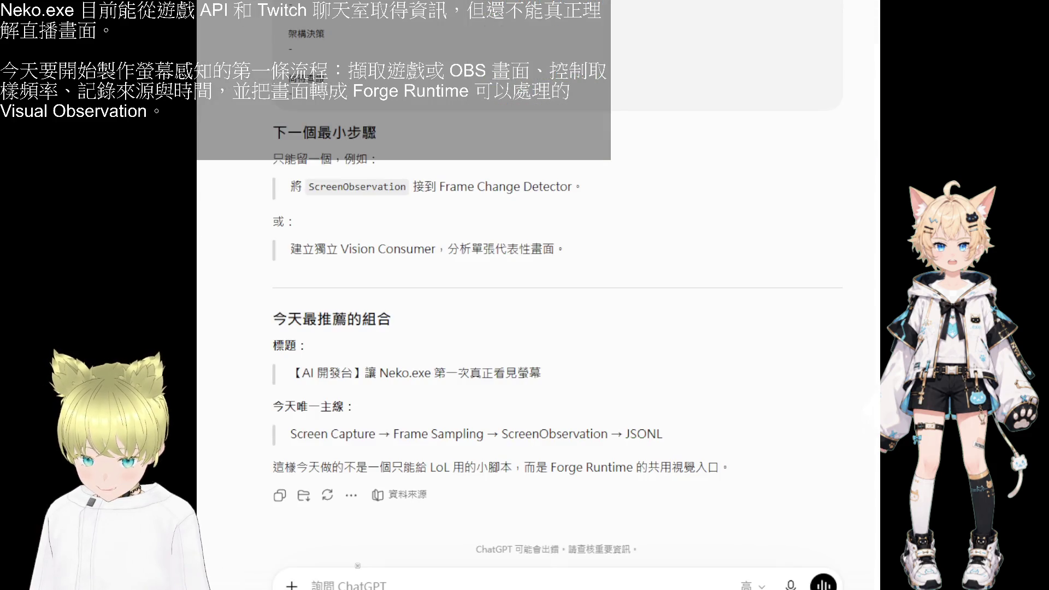
key("ctrl+Tab")
scroll(691, 275, "down", 2)
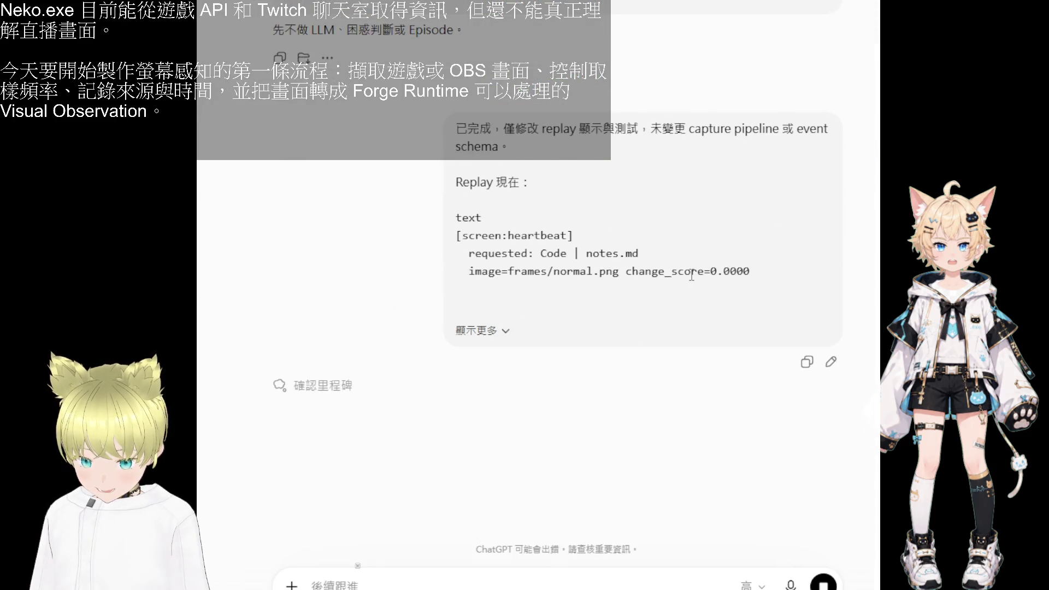
scroll(690, 274, "up", 3)
scroll(691, 279, "up", 4)
scroll(691, 281, "up", 3)
scroll(690, 281, "up", 4)
scroll(690, 280, "down", 5)
scroll(690, 281, "down", 6)
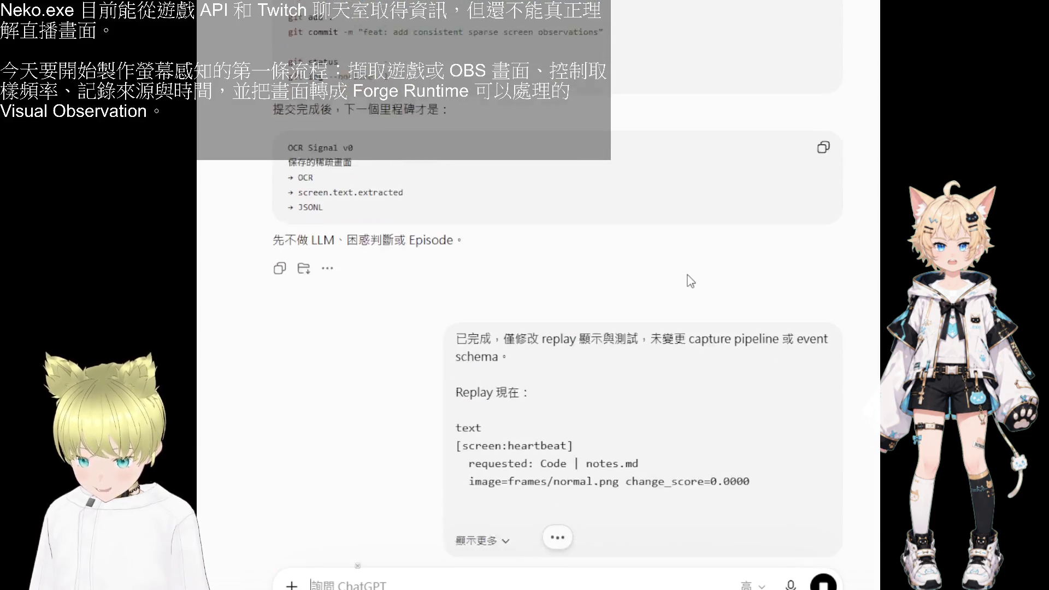
scroll(691, 281, "down", 5)
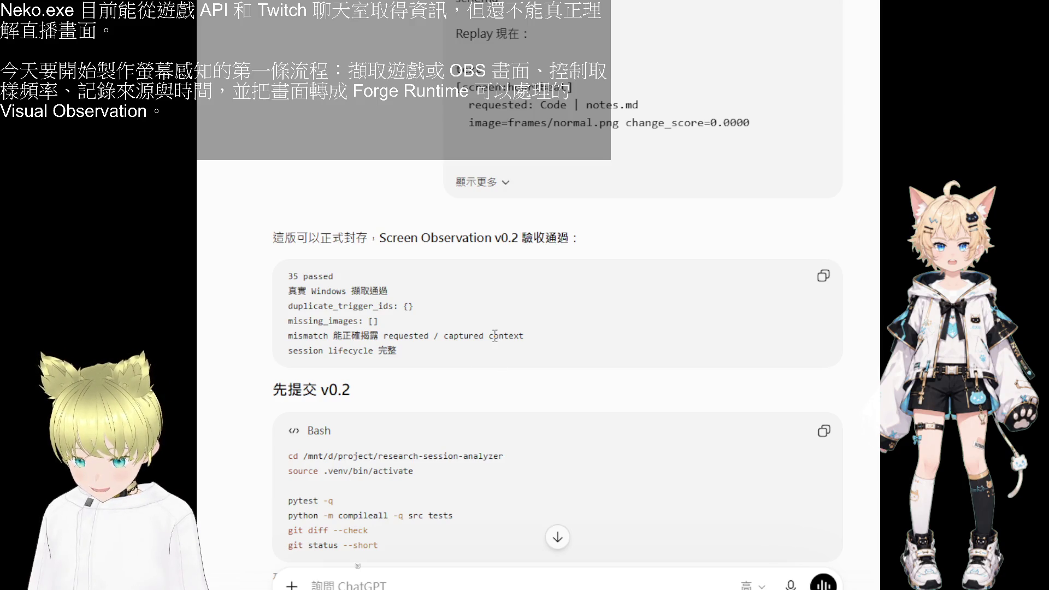
scroll(494, 335, "down", 2)
scroll(494, 336, "down", 2)
- Copy the v0.2 test commands, the 確認版本 version check, and the 然後提交 commit commands
left_click(824, 282)
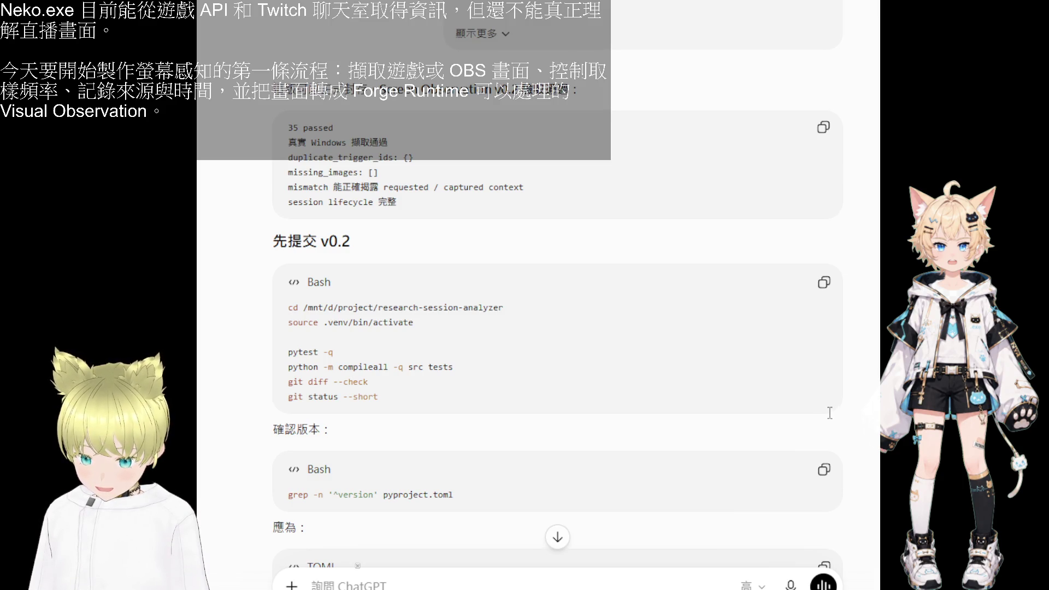
scroll(830, 413, "down", 4)
left_click(824, 320)
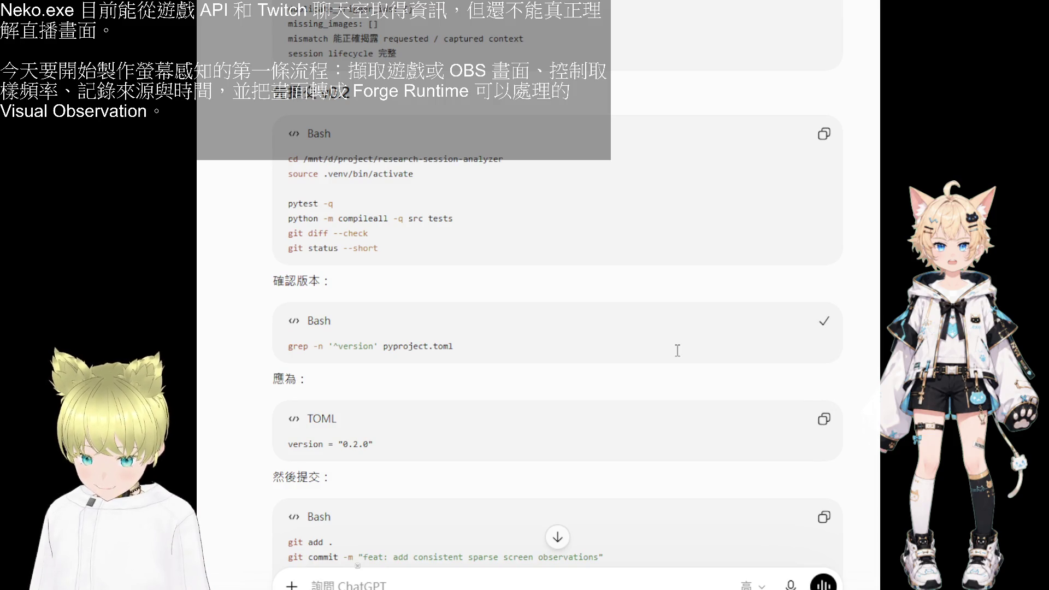
scroll(536, 355, "down", 2)
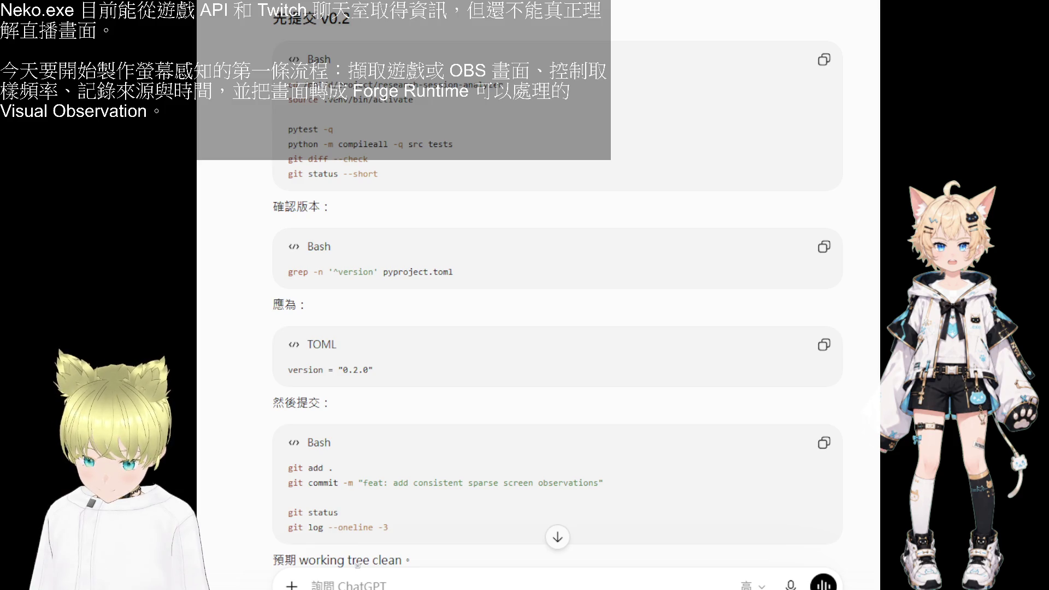
scroll(647, 414, "down", 2)
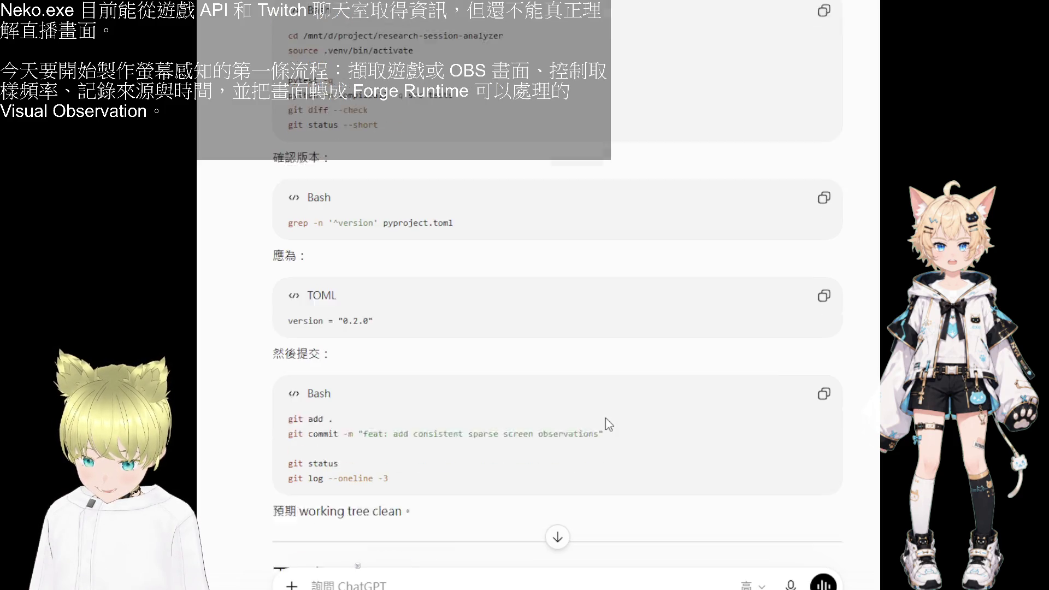
left_click(824, 368)
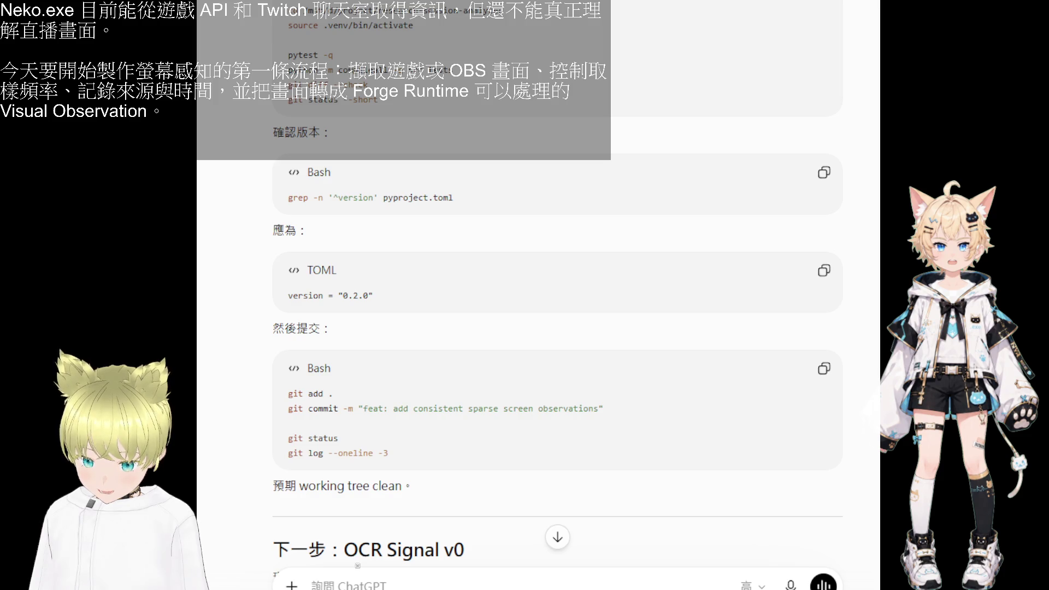
scroll(866, 421, "down", 1)
scroll(866, 421, "down", 2)
scroll(851, 419, "down", 2)
scroll(855, 426, "down", 1)
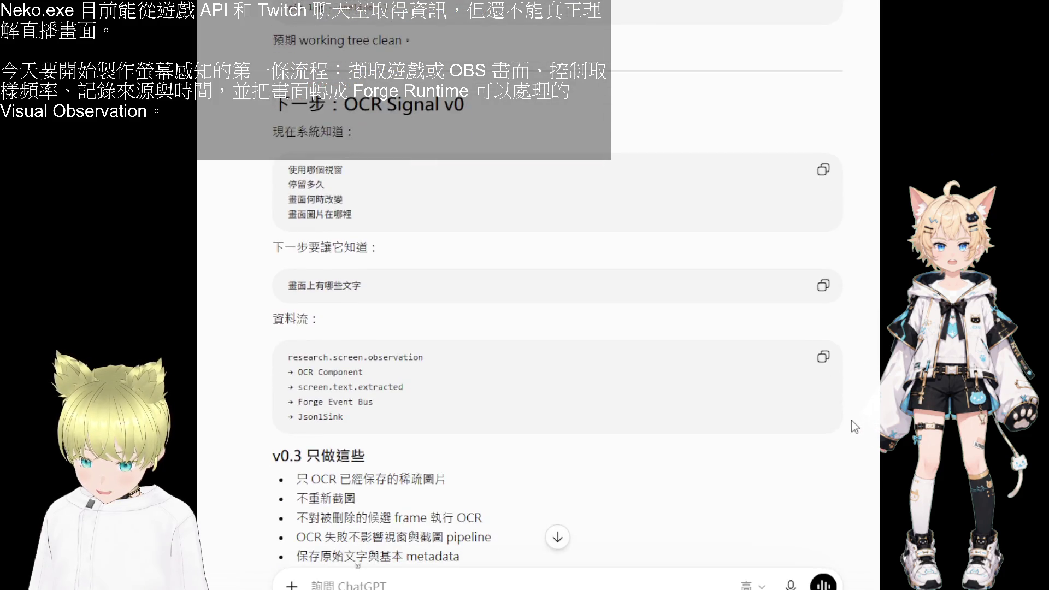
scroll(852, 426, "down", 2)
scroll(853, 426, "up", 1)
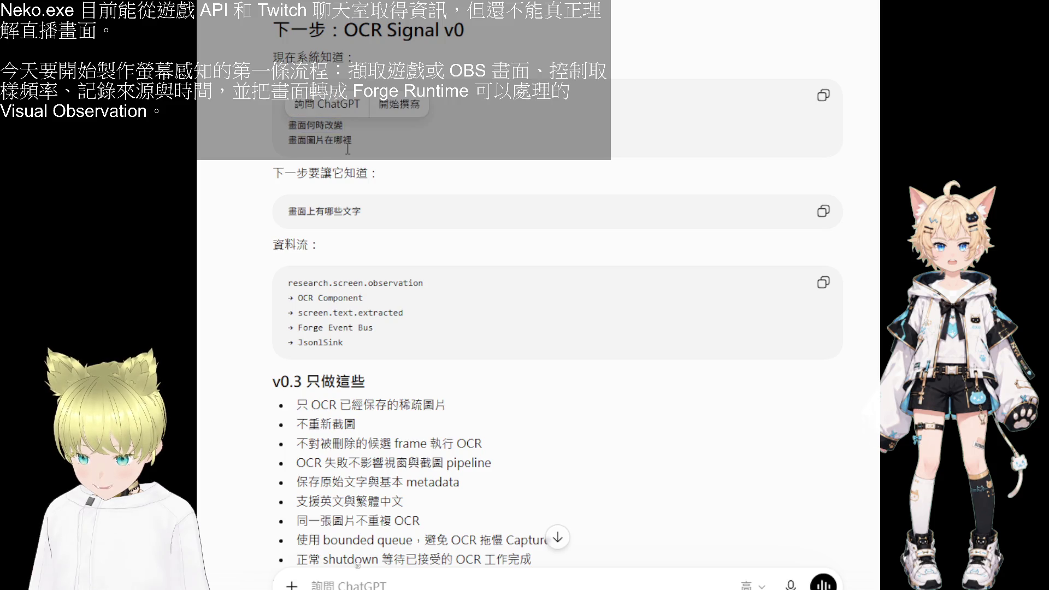
- Highlight the current-knowledge list, next-step block, v0.3 scope bullets and deferred OCR items
left_click_drag(344, 142, 289, 141)
mouse_move(305, 206)
left_mouse_down()
mouse_move(361, 213)
mouse_move(277, 151)
left_mouse_up()
scroll(362, 246, "down", 2)
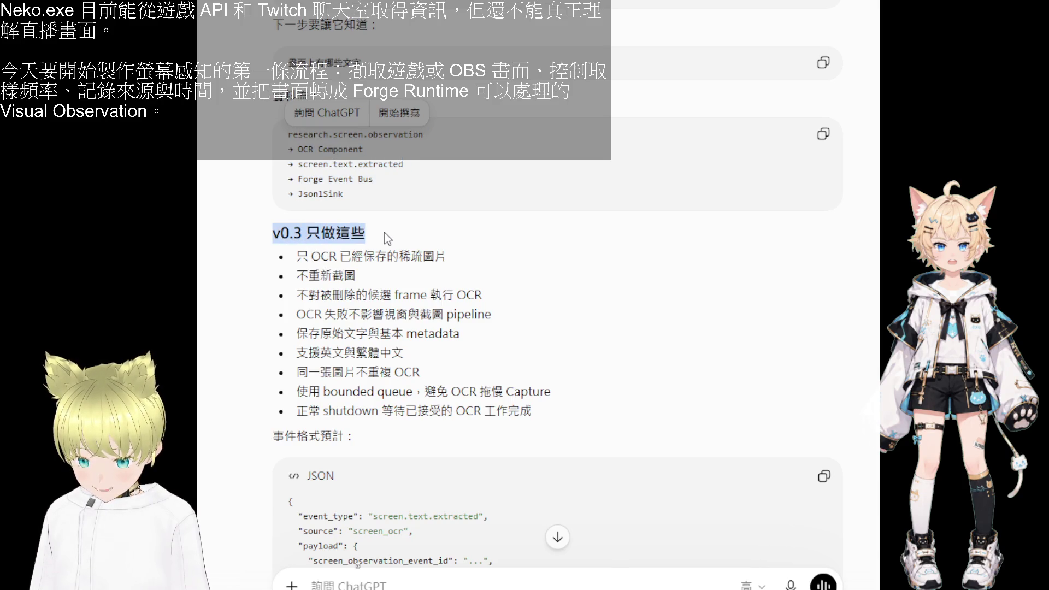
left_click_drag(300, 239, 366, 235)
mouse_move(298, 256)
left_mouse_down()
mouse_move(403, 374)
mouse_move(522, 402)
left_mouse_up()
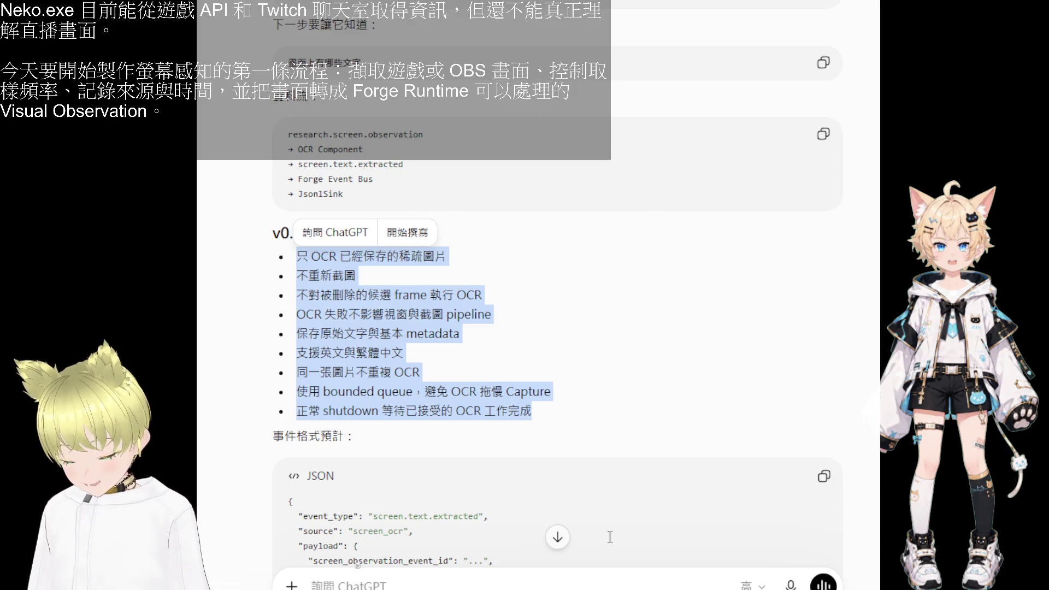
scroll(394, 409, "down", 3)
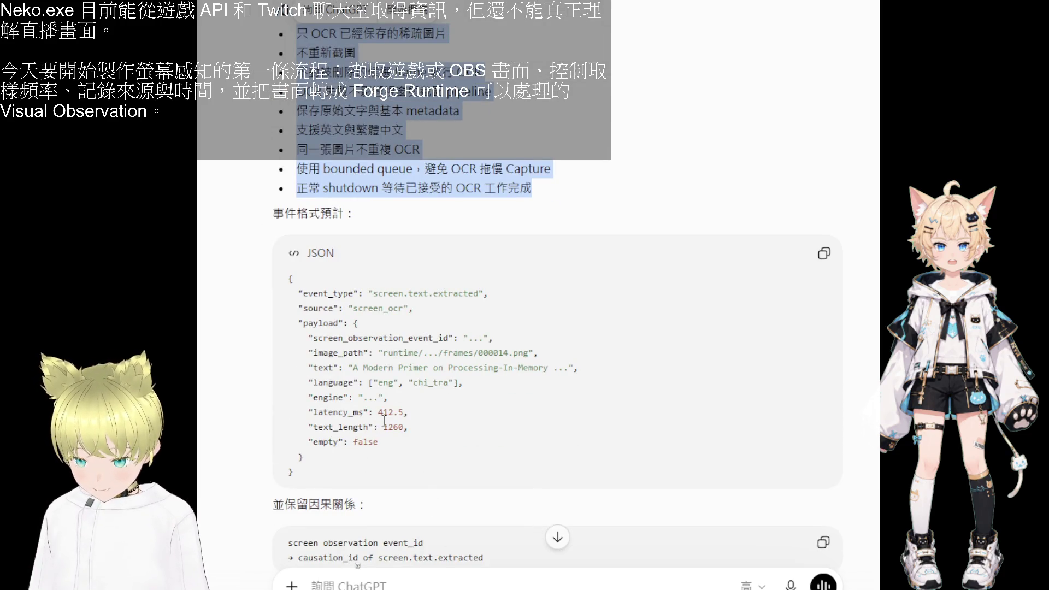
scroll(370, 433, "down", 1)
scroll(376, 409, "down", 1)
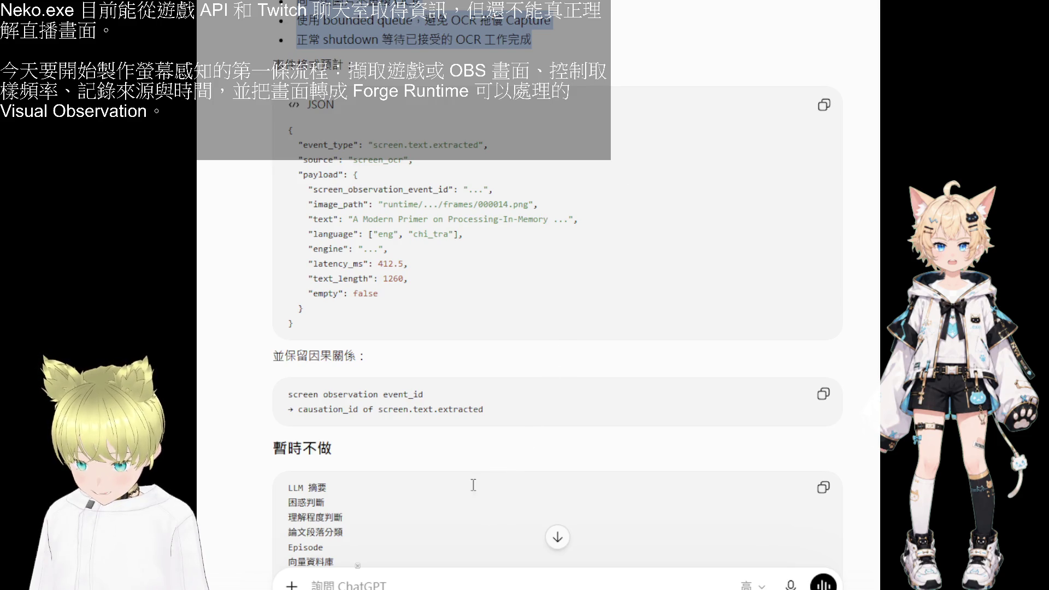
scroll(492, 378, "down", 1)
scroll(490, 379, "down", 1)
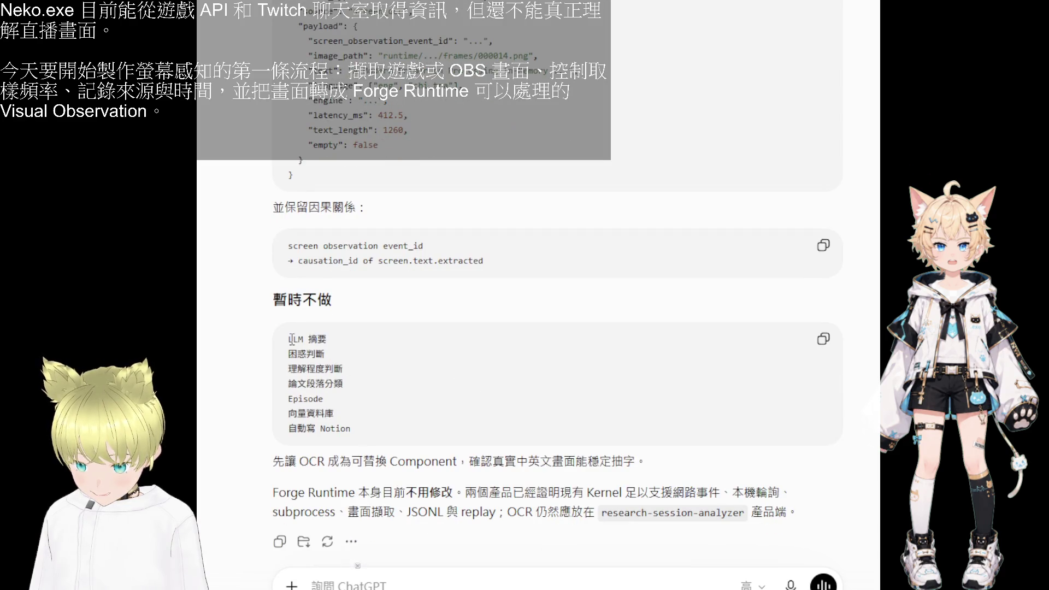
left_click_drag(291, 338, 347, 425)
left_click(385, 459)
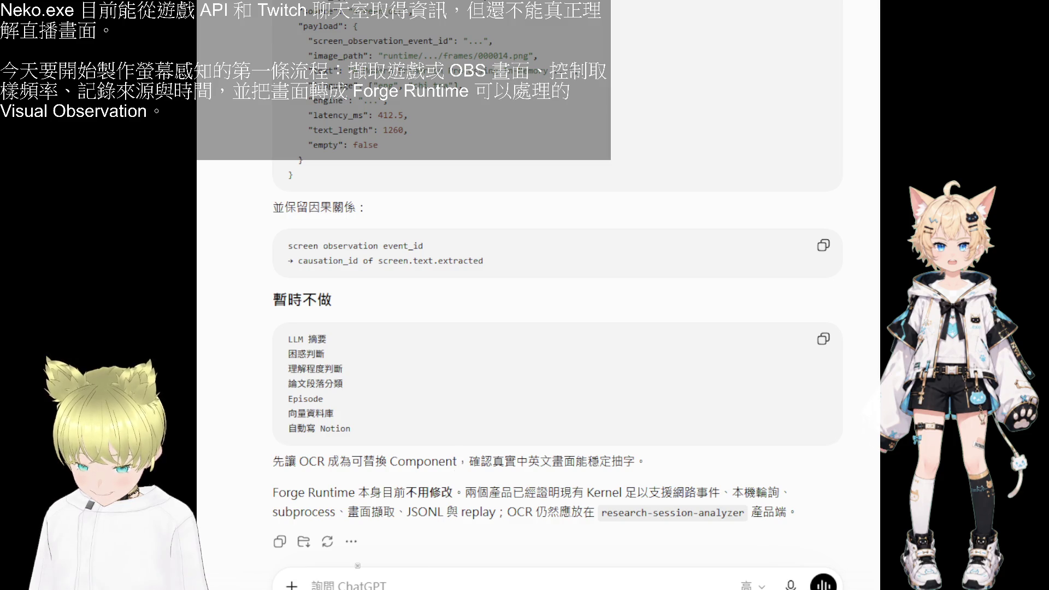
scroll(411, 459, "up", 5)
scroll(469, 371, "up", 5)
scroll(455, 381, "up", 5)
scroll(455, 386, "up", 5)
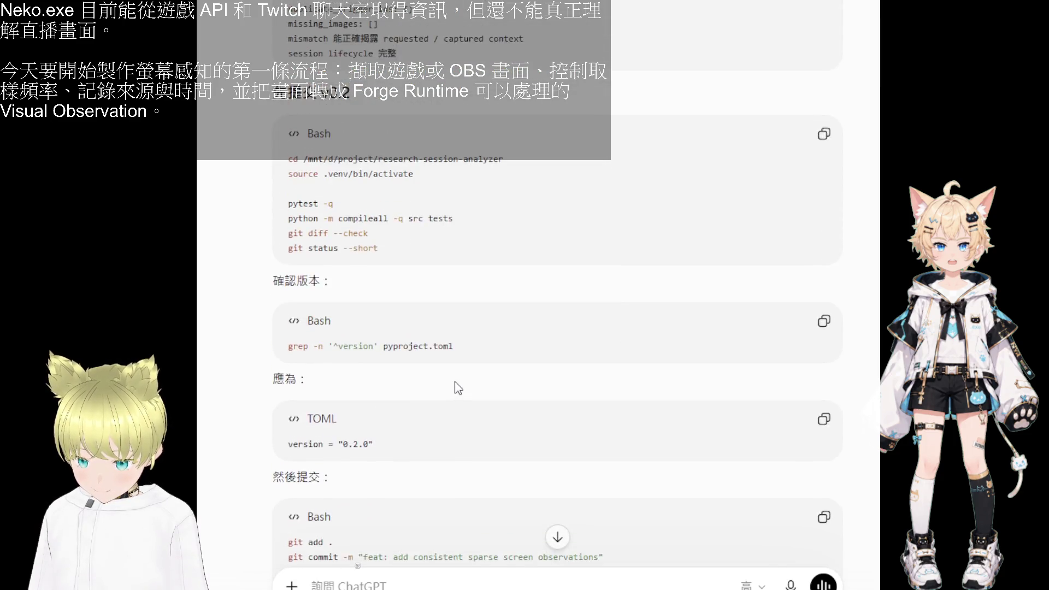
scroll(455, 388, "up", 2)
left_click_drag(381, 420, 575, 86)
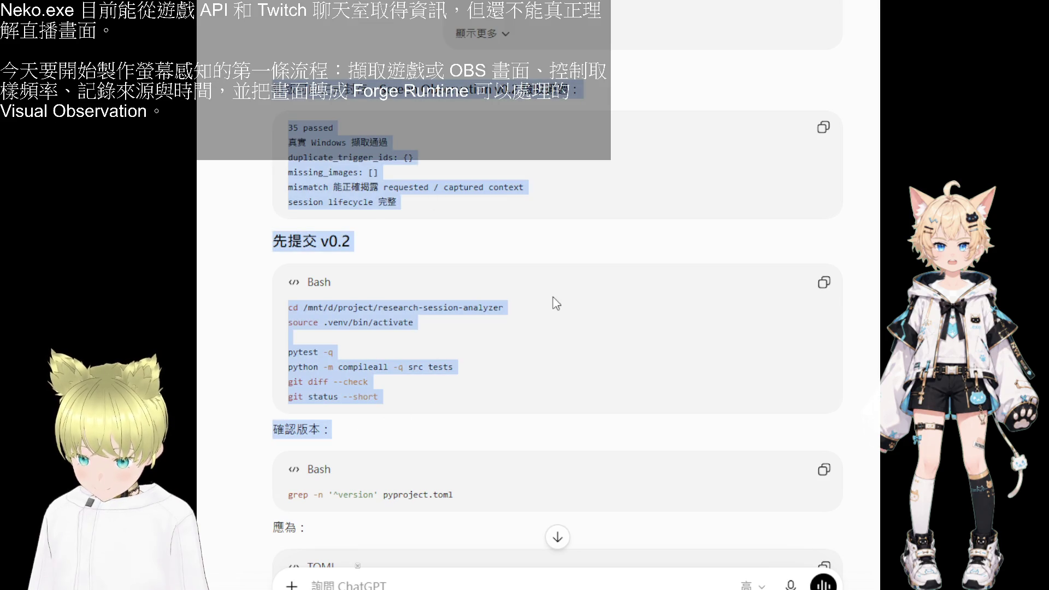
- Leave the replay conversation and land on the Processing-Using-Memory explanation chat
key("ctrl+Tab")
key("ctrl+Tab")
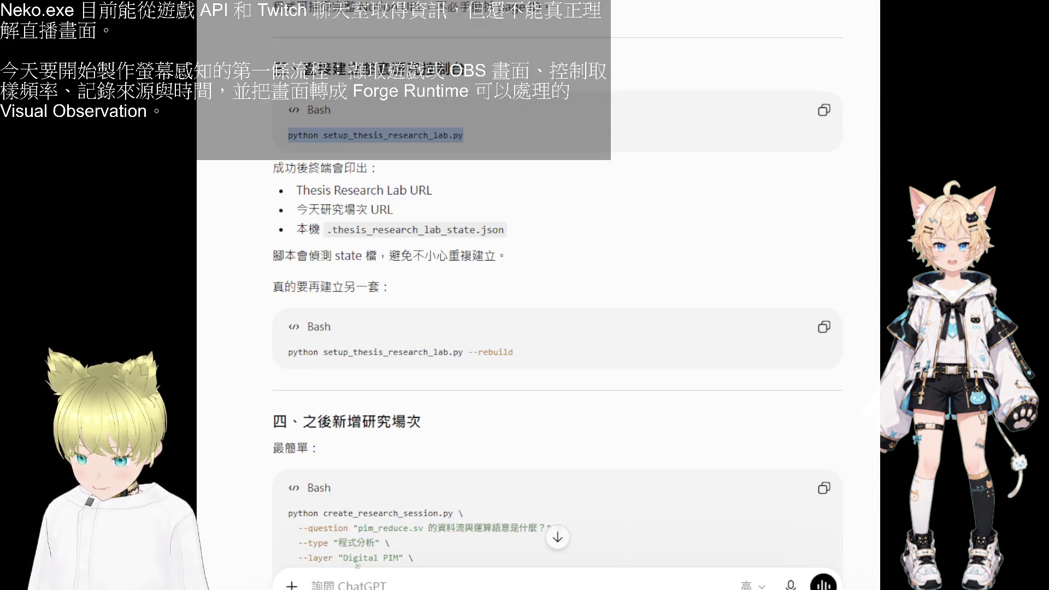
key("ctrl+Tab")
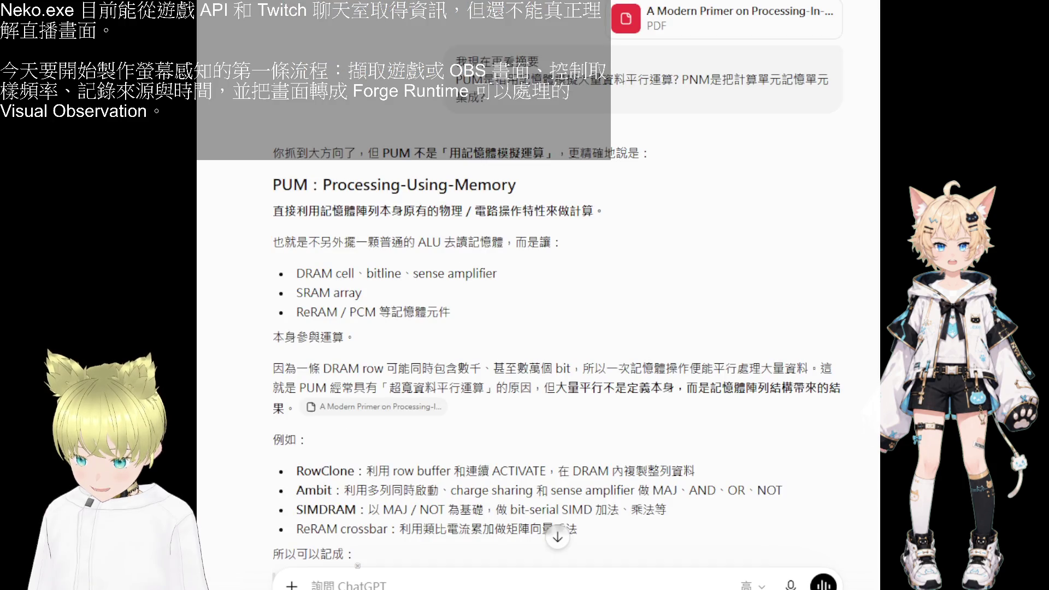
key("ctrl+Tab")
key("ctrl+Tab")
key("ctrl+Tab")
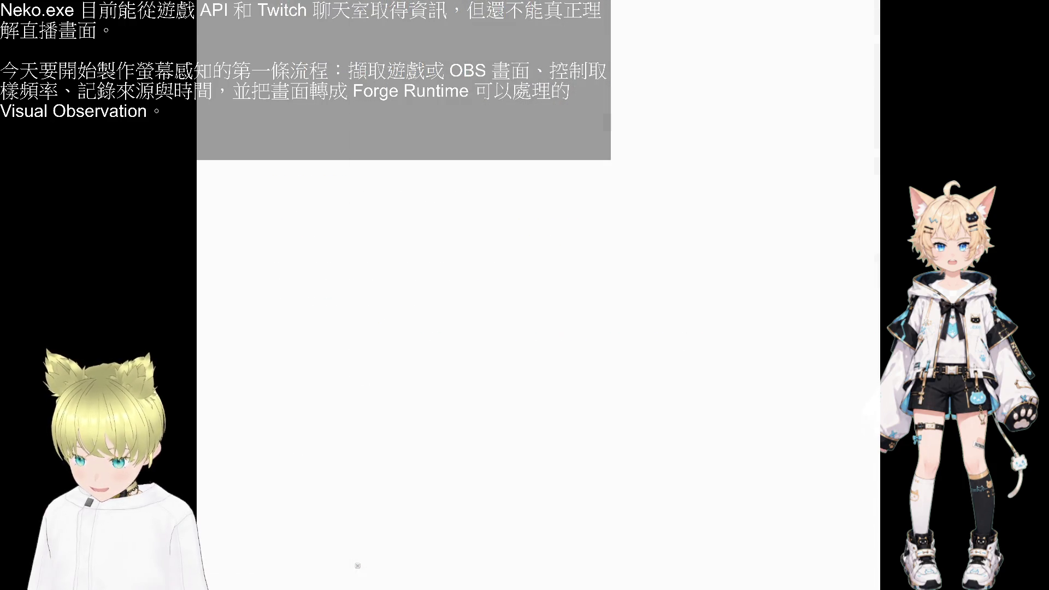
scroll(300, 369, "down", 3)
scroll(299, 370, "down", 3)
scroll(299, 369, "down", 2)
scroll(299, 370, "down", 3)
scroll(299, 369, "down", 3)
scroll(299, 369, "down", 3)
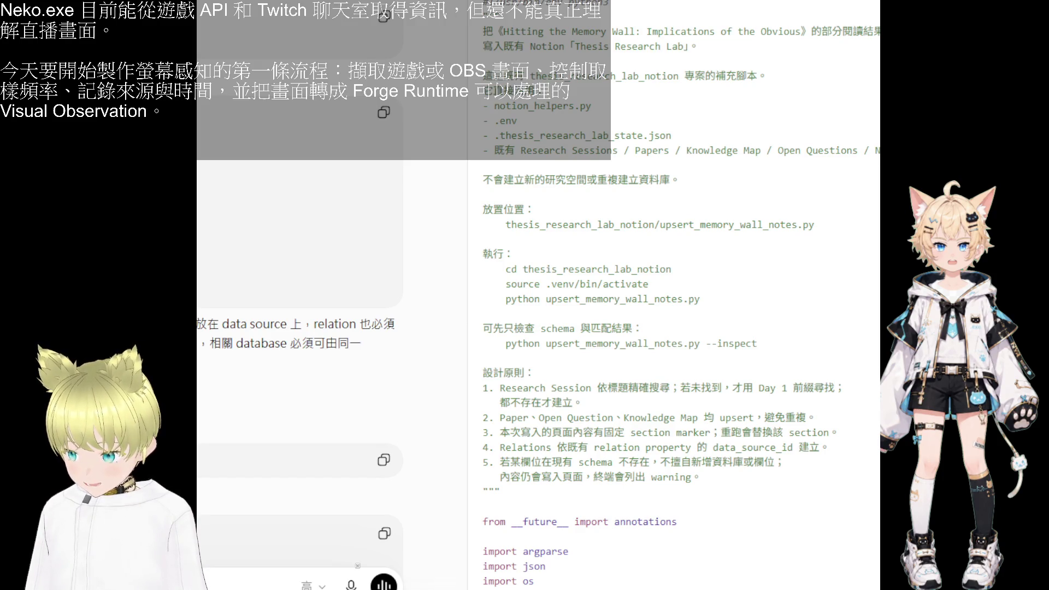
scroll(299, 327, "down", 2)
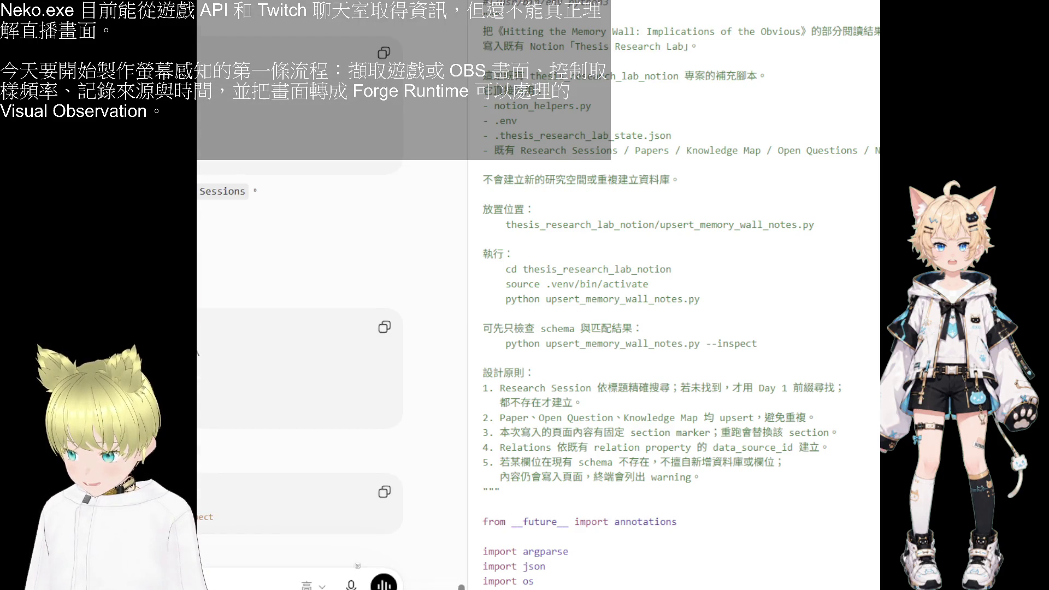
scroll(300, 328, "up", 2)
scroll(299, 328, "up", 2)
scroll(300, 328, "up", 2)
scroll(299, 328, "up", 2)
scroll(299, 328, "up", 2)
scroll(299, 328, "up", 2)
scroll(299, 329, "up", 2)
scroll(299, 328, "up", 2)
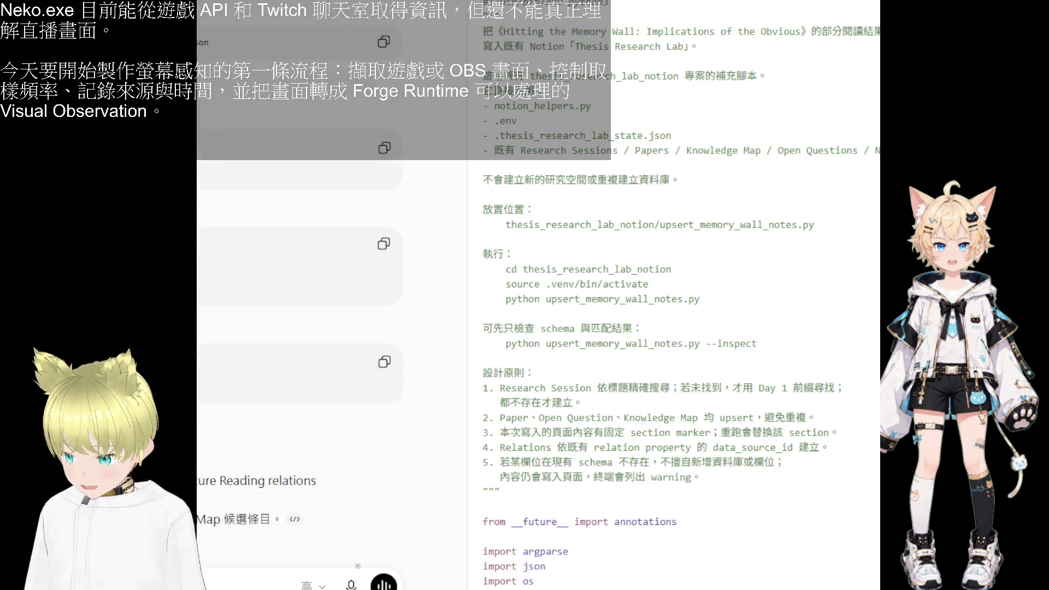
scroll(299, 328, "down", 1)
scroll(299, 328, "up", 1)
scroll(299, 328, "up", 1)
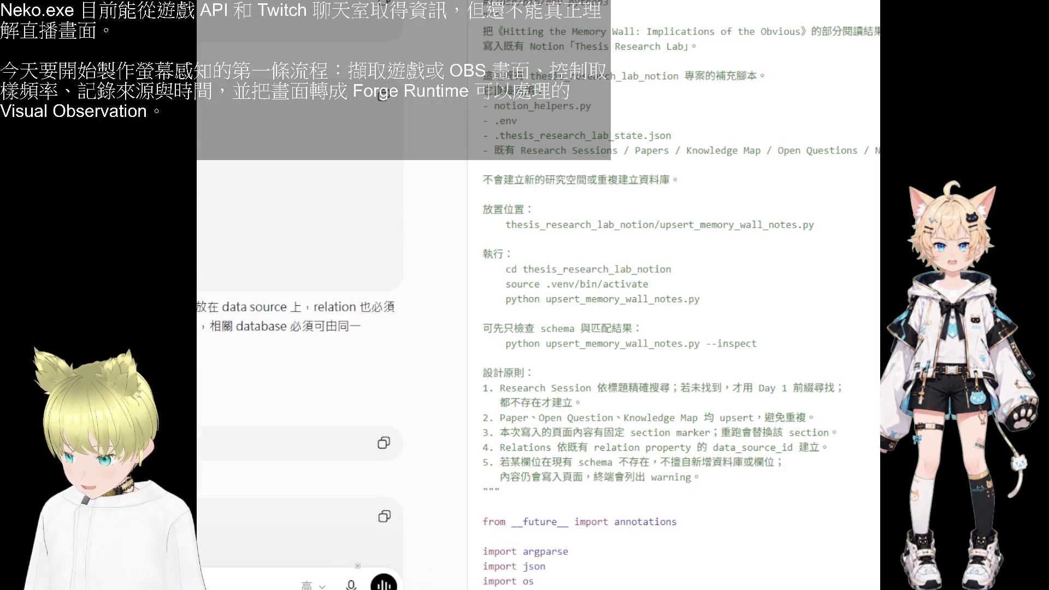
scroll(299, 328, "up", 1)
scroll(299, 328, "up", 2)
scroll(299, 328, "up", 2)
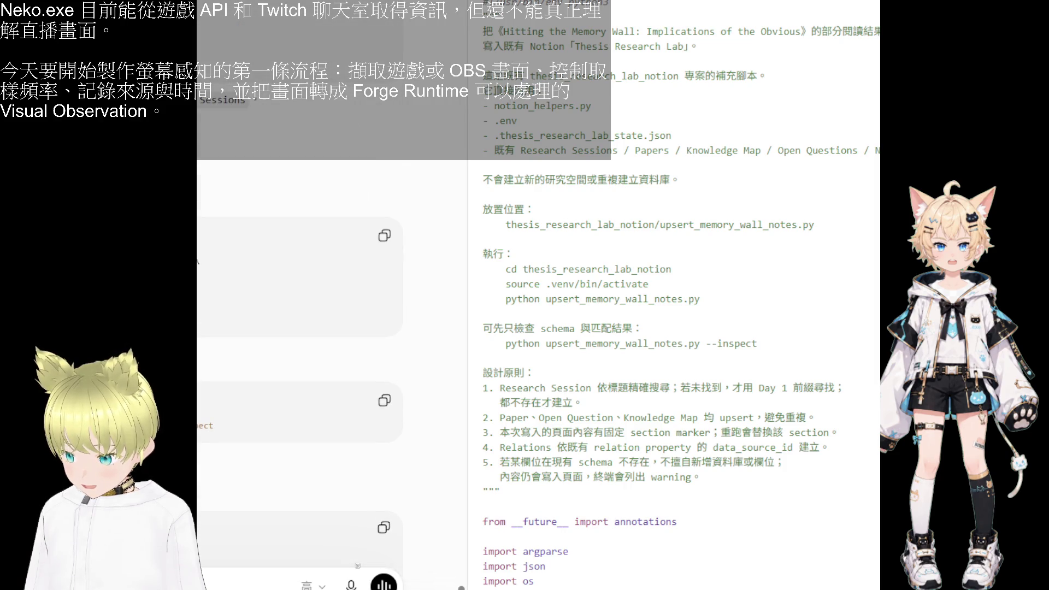
- Show the upgrade_thesis_research_lab_schema.py script in the side code panel
left_click(348, 185)
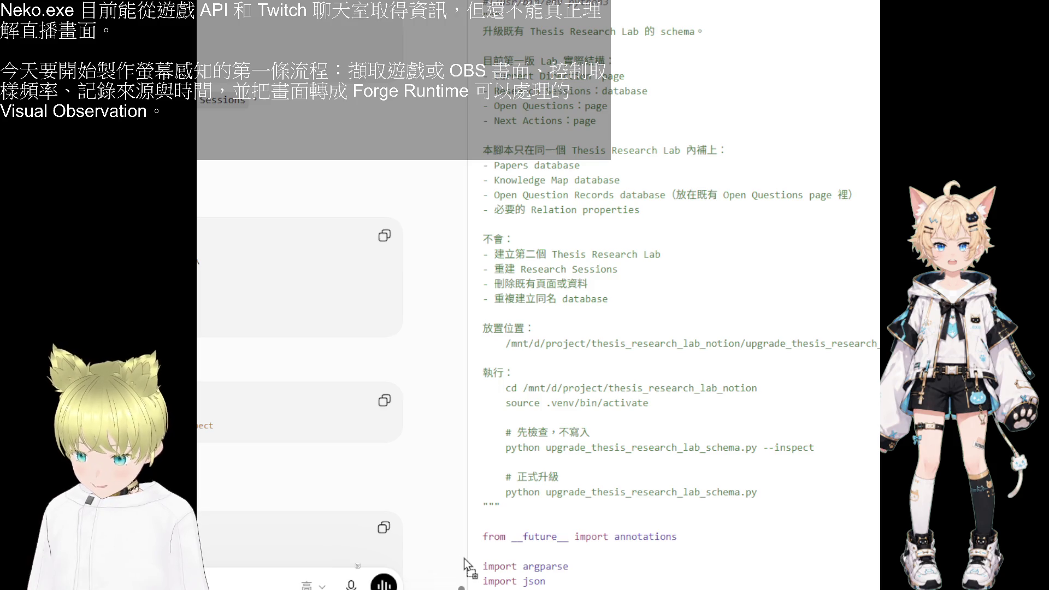
scroll(464, 565, "down", 2)
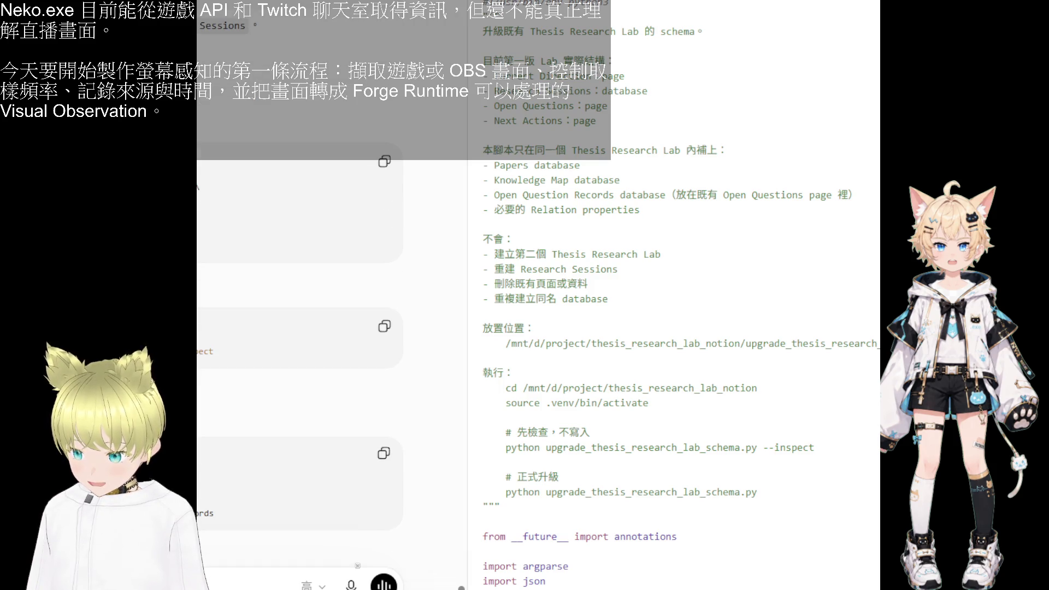
- Copy each schema-upgrade code snippet from the replies, then return to the Notion research lab
left_click(385, 326)
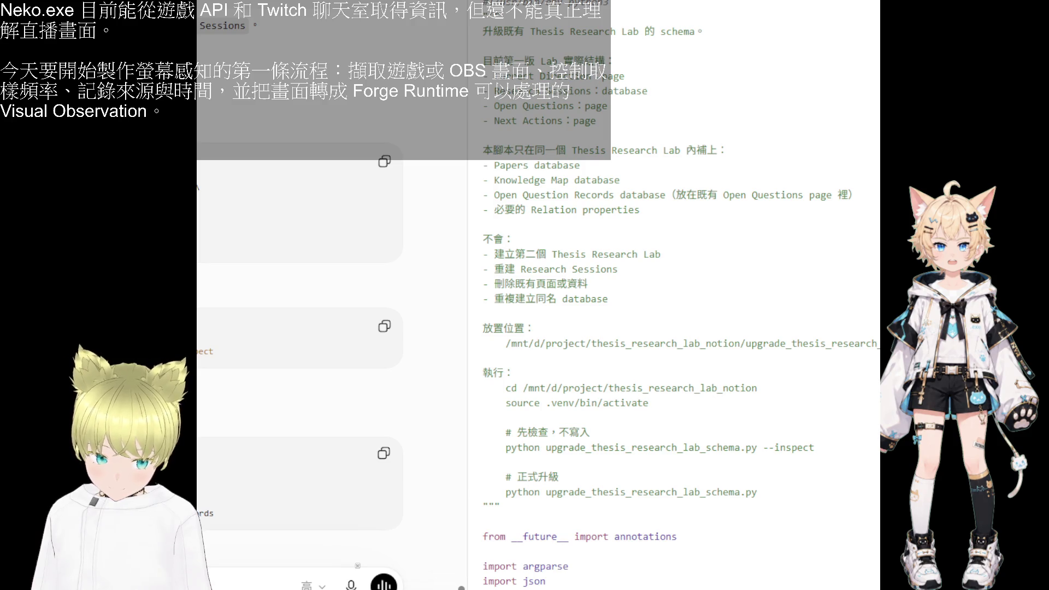
scroll(299, 369, "down", 2)
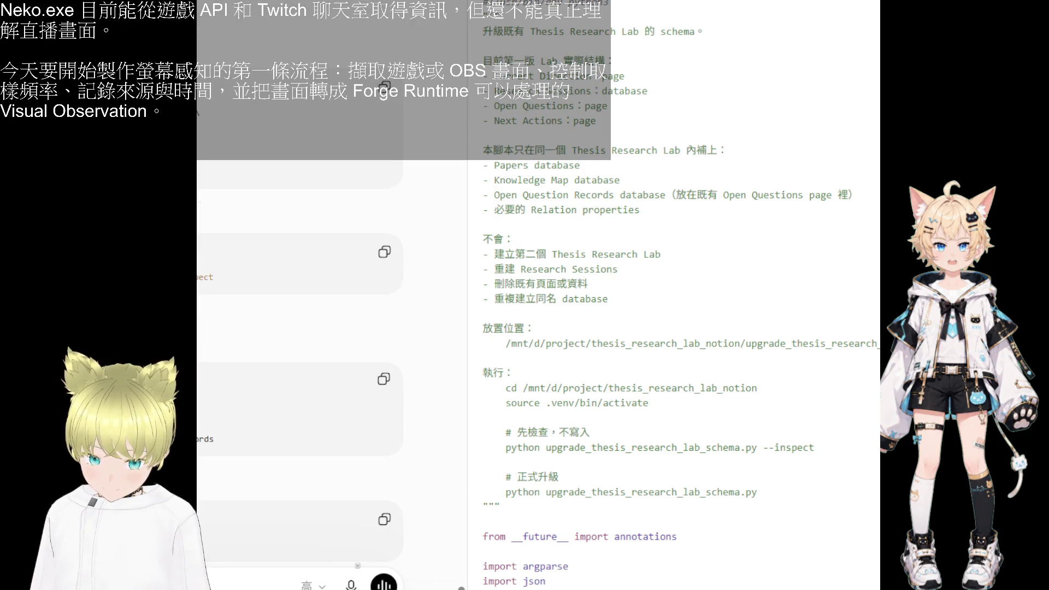
scroll(300, 369, "down", 2)
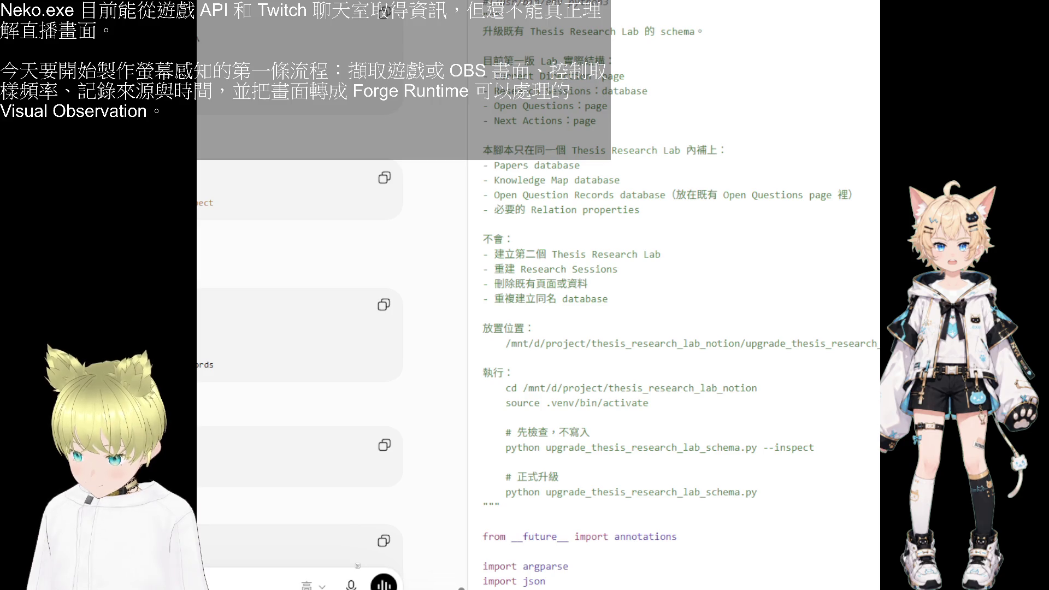
left_click(389, 451)
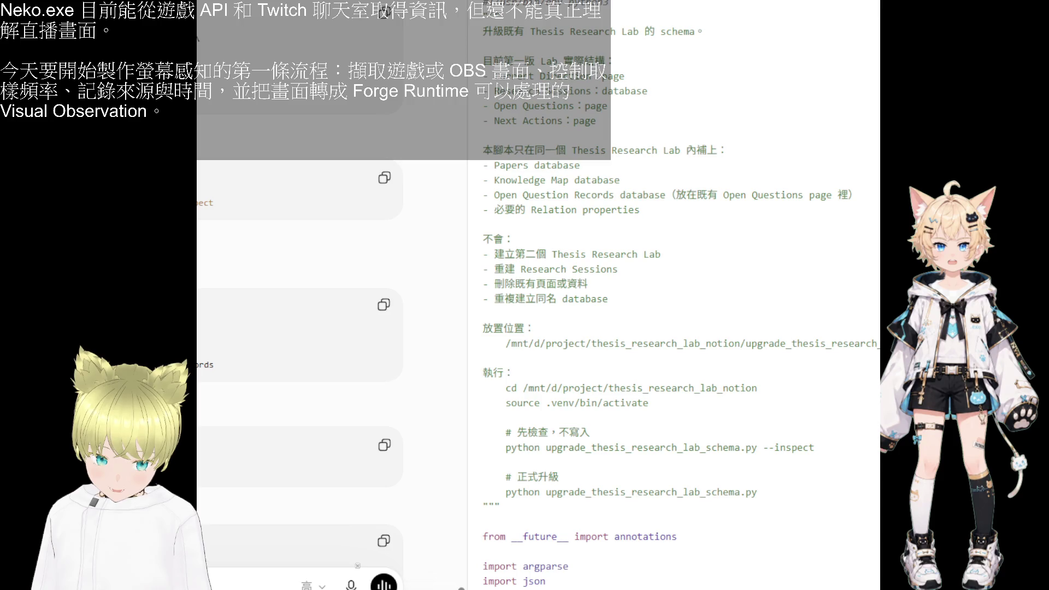
scroll(299, 328, "down", 3)
scroll(299, 328, "down", 3)
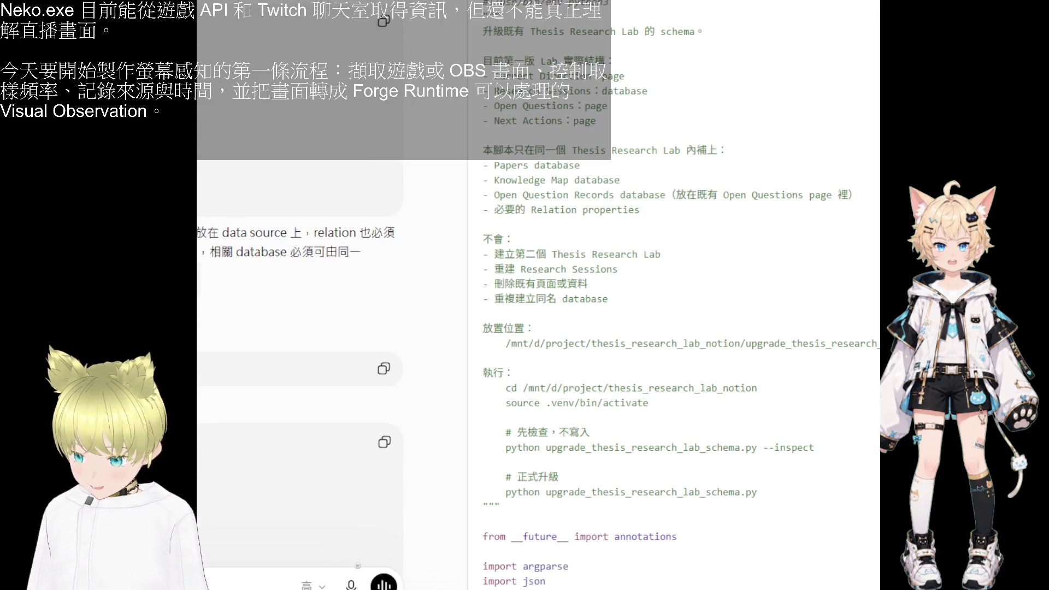
scroll(300, 328, "down", 3)
scroll(299, 369, "down", 3)
scroll(299, 368, "down", 2)
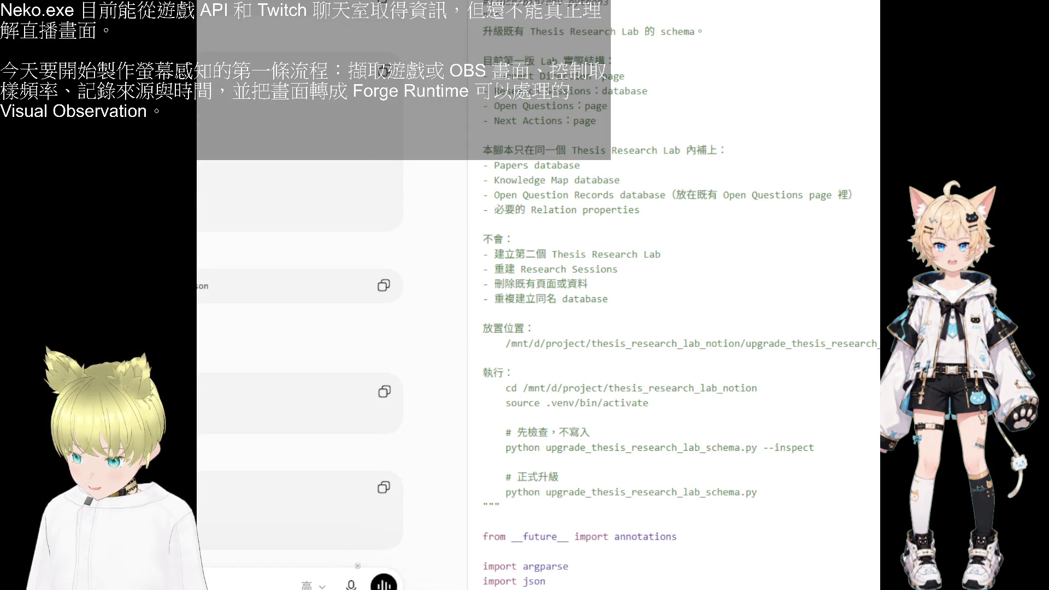
left_click(384, 391)
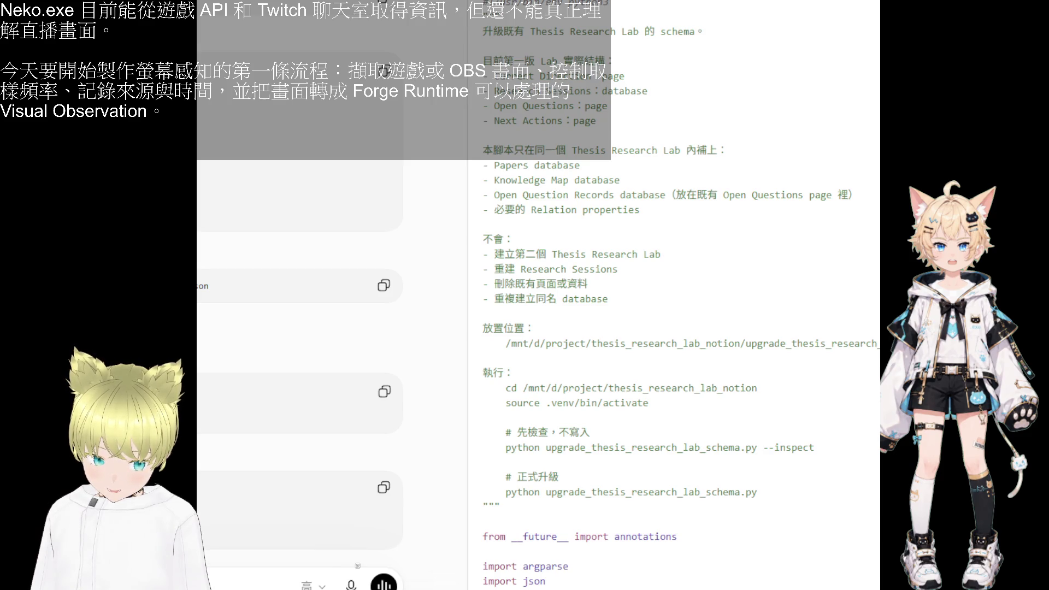
scroll(299, 369, "down", 3)
scroll(300, 369, "up", 1)
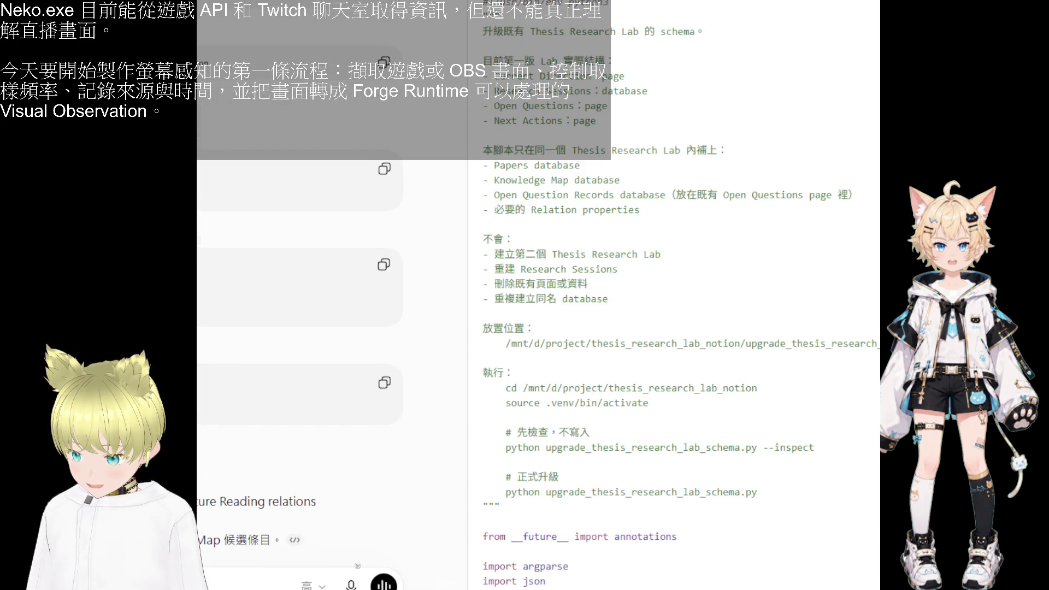
left_click(384, 383)
scroll(351, 438, "down", 1)
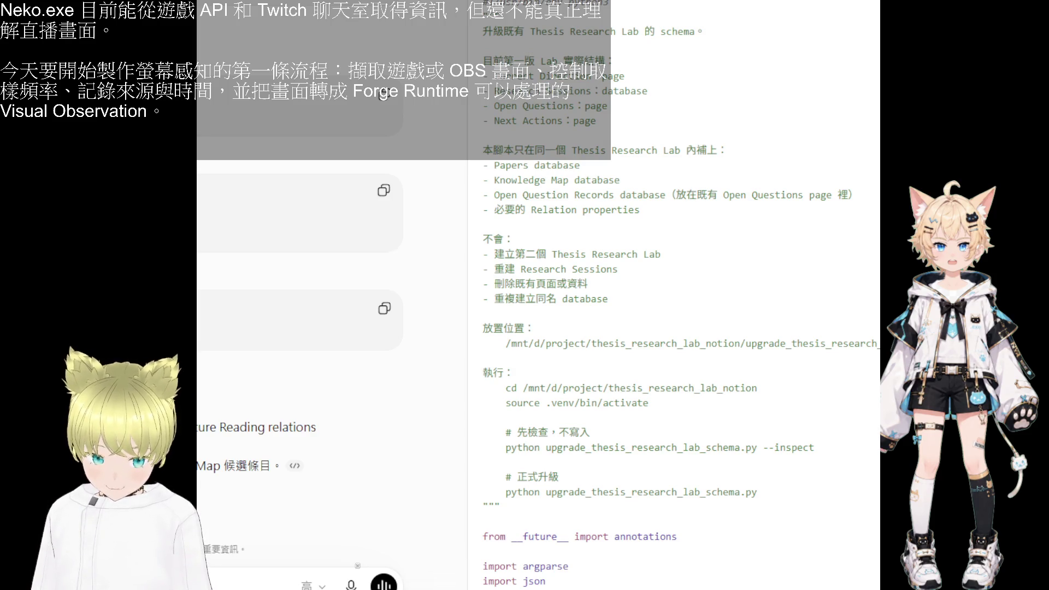
key("alt+Tab")
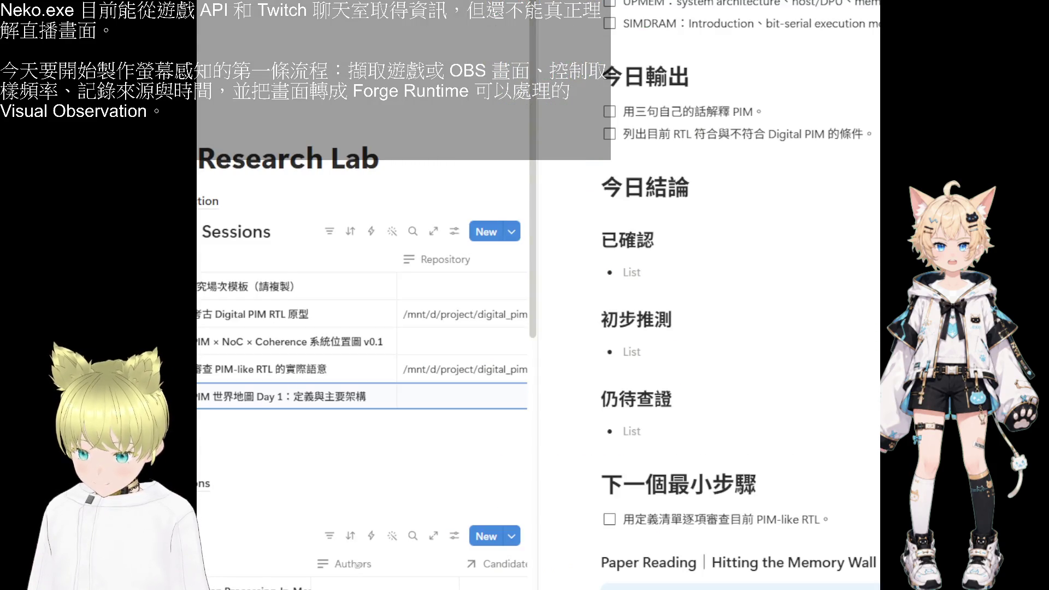
scroll(357, 565, "down", 2)
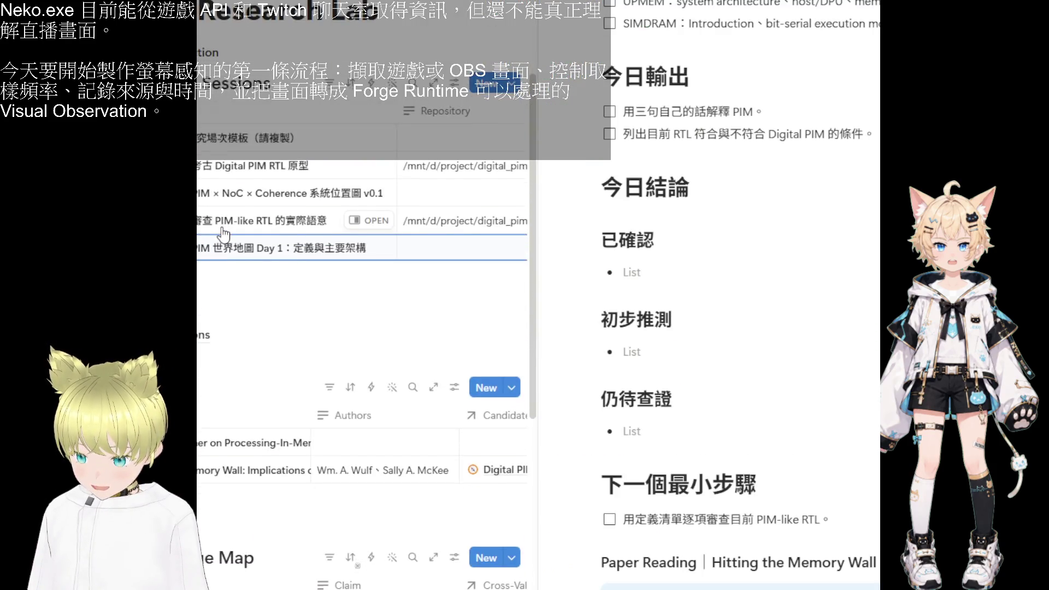
scroll(357, 565, "down", 2)
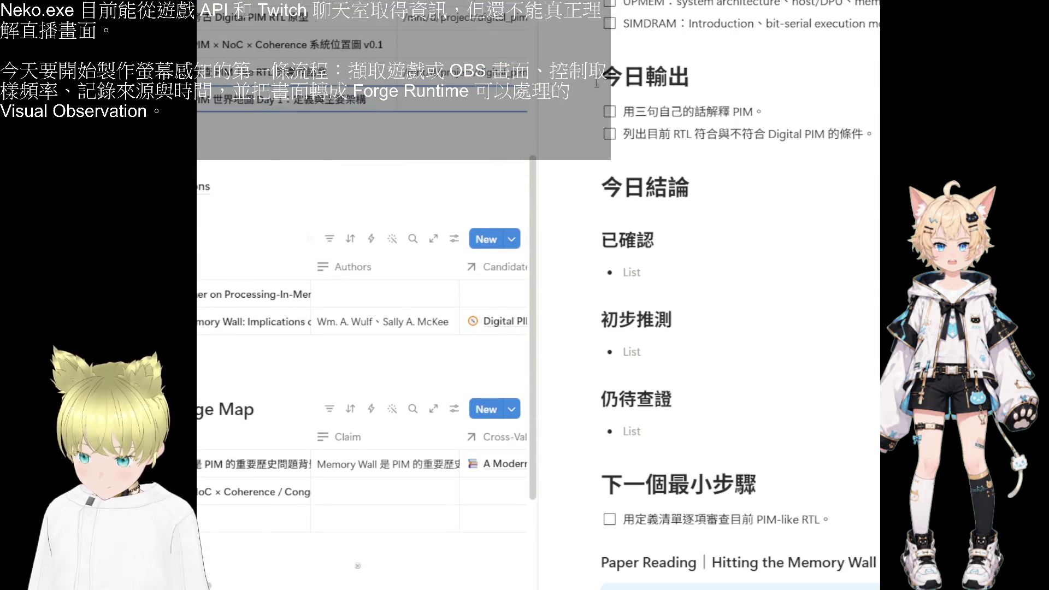
- Close the side peek so the whole Thesis Research Lab page is visible
left_click(357, 566)
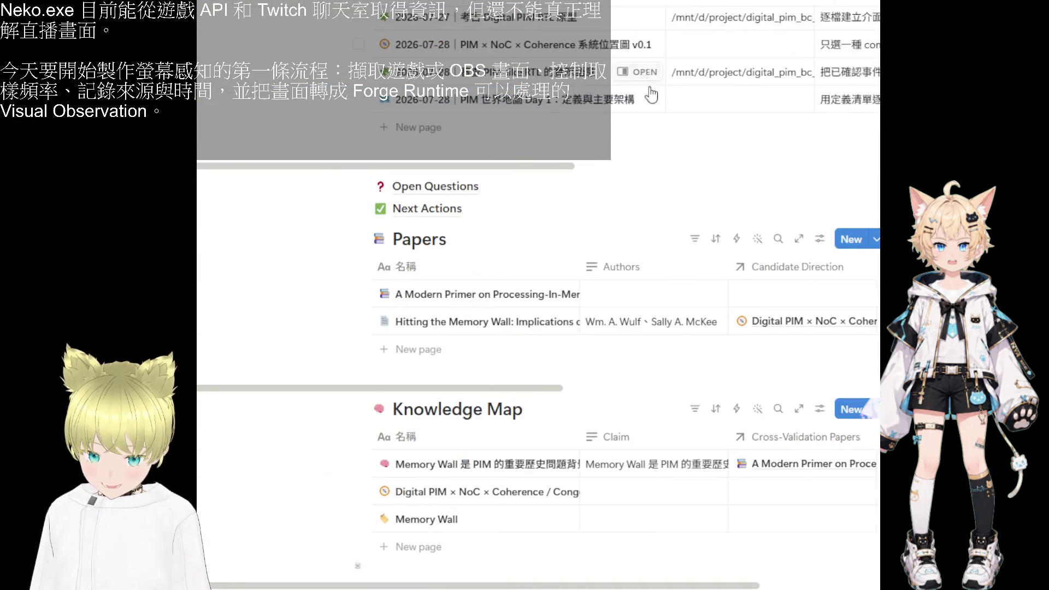
scroll(461, 492, "right", 2)
scroll(462, 476, "left", 2)
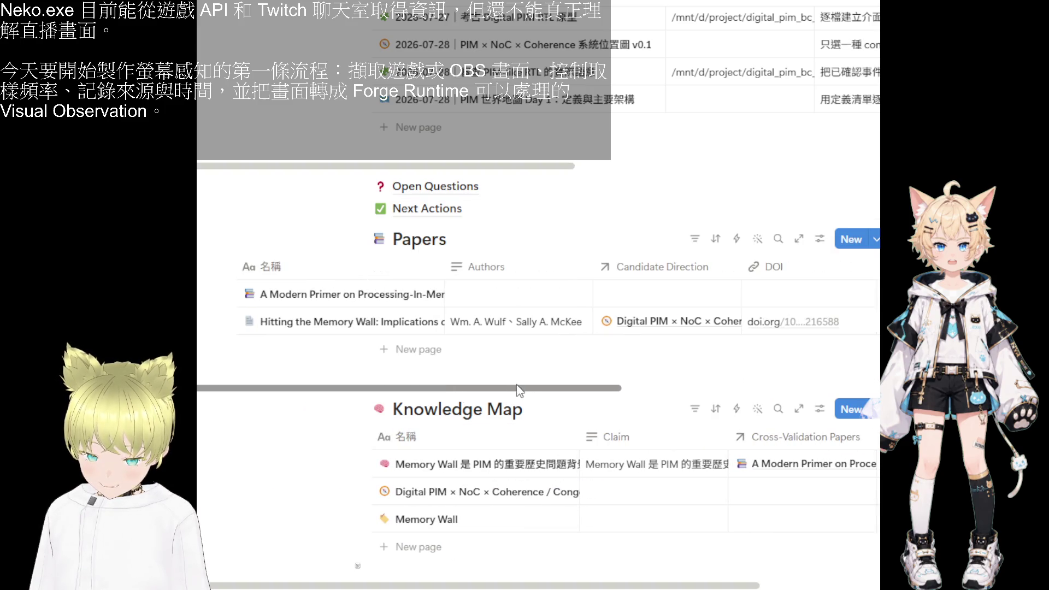
left_click_drag(457, 387, 1000, 393)
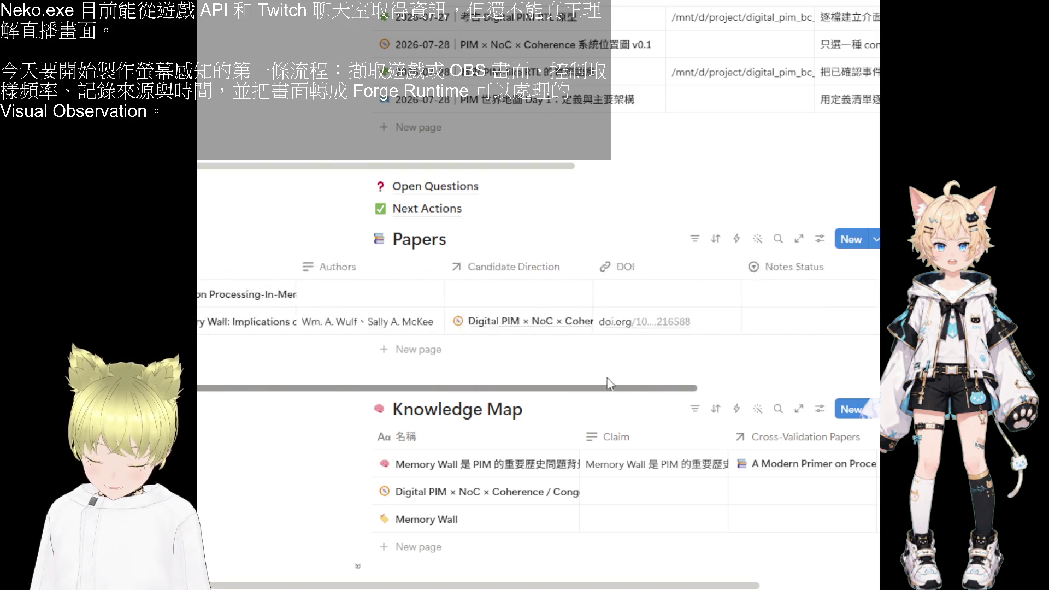
scroll(737, 327, "left", 5)
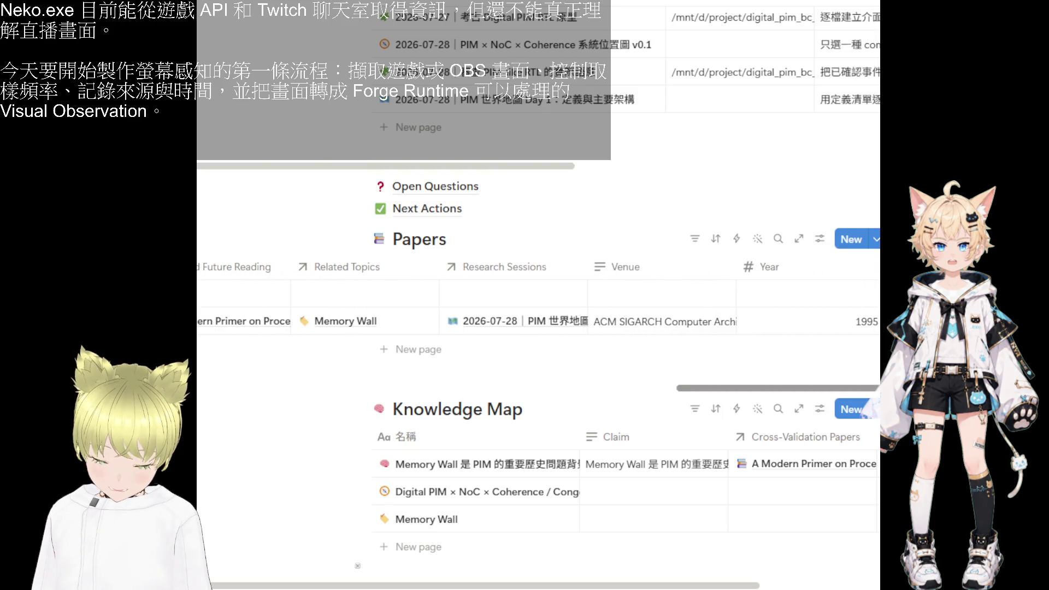
scroll(696, 345, "left", 5)
scroll(664, 355, "left", 5)
scroll(479, 366, "left", 5)
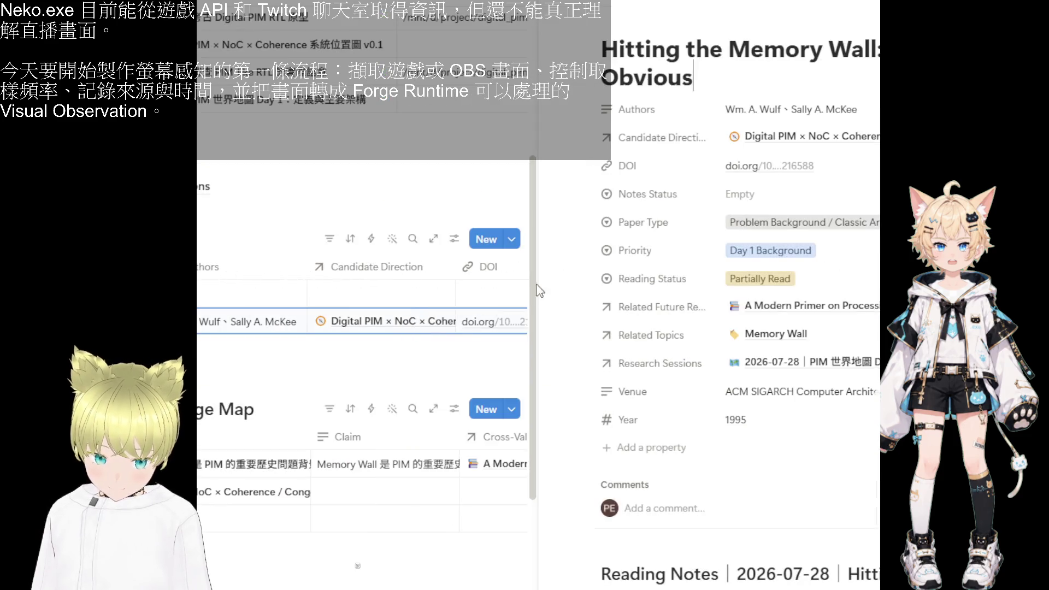
scroll(779, 277, "down", 3)
scroll(778, 278, "down", 2)
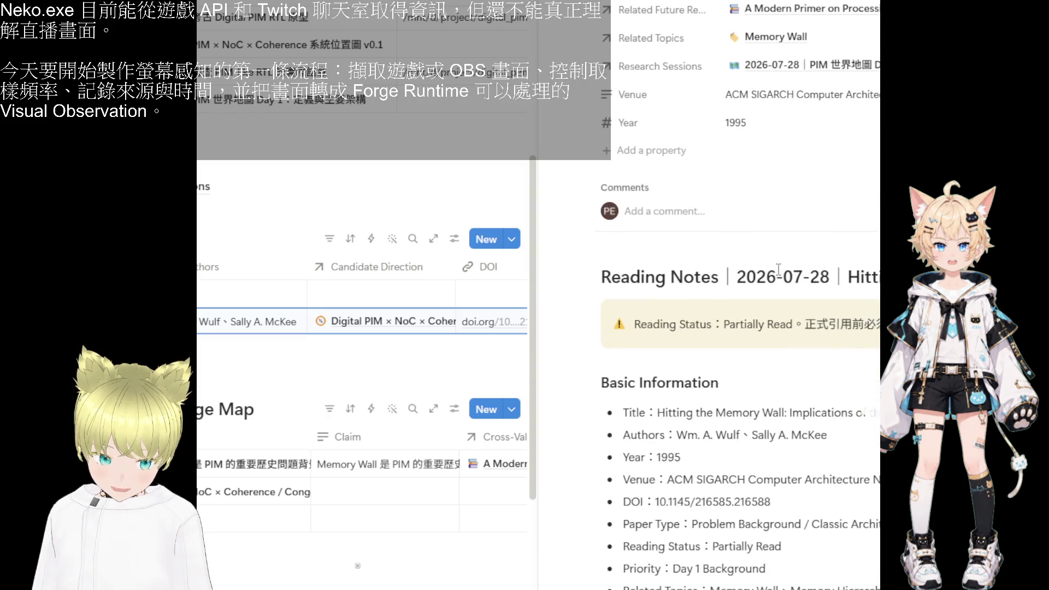
scroll(808, 307, "down", 3)
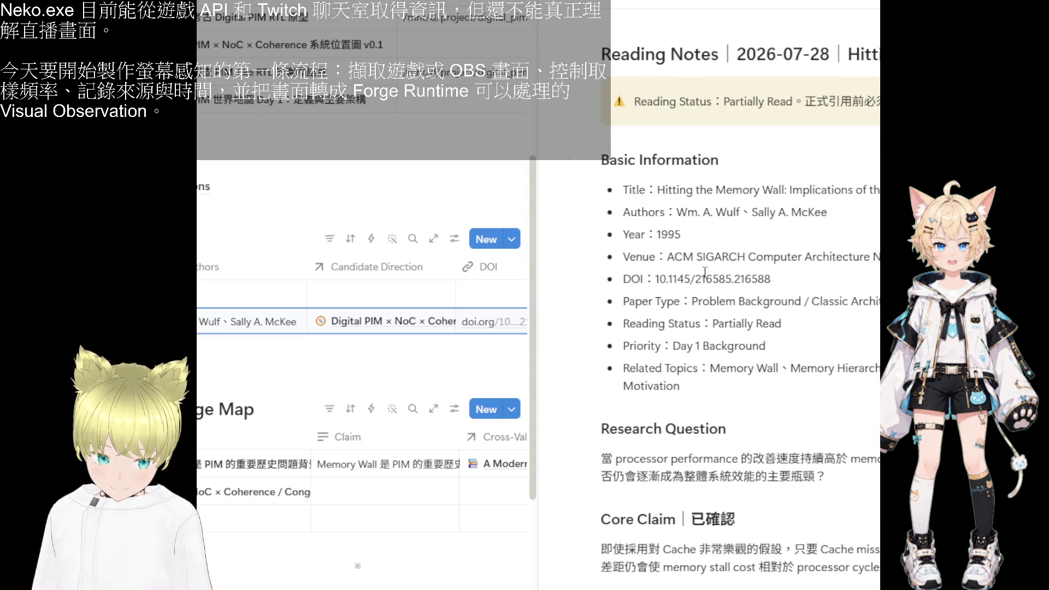
scroll(687, 247, "down", 5)
scroll(705, 279, "down", 1)
scroll(729, 328, "down", 3)
scroll(755, 367, "down", 4)
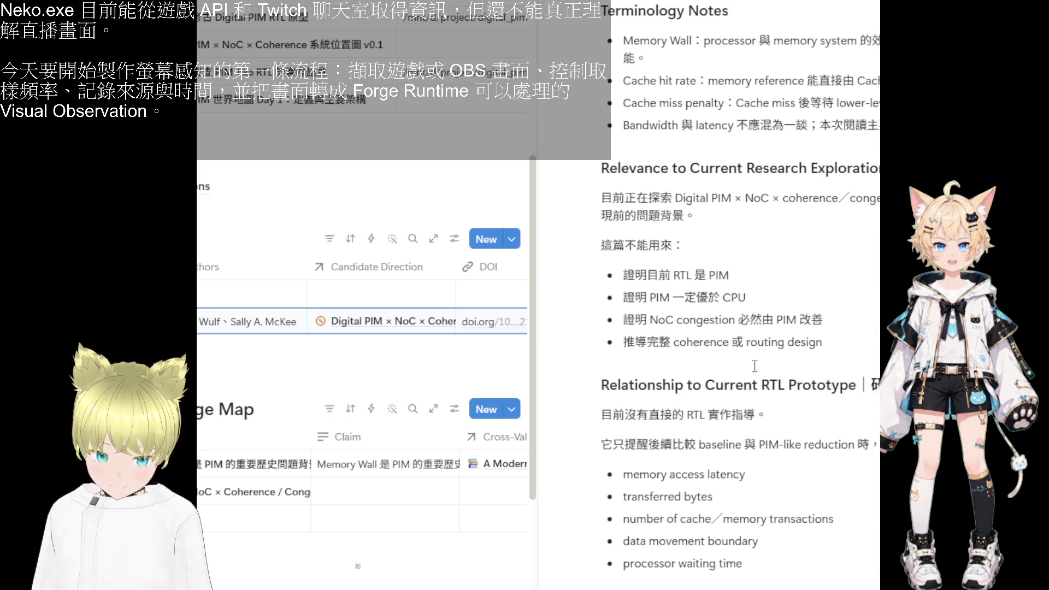
scroll(753, 363, "down", 1)
scroll(744, 354, "down", 2)
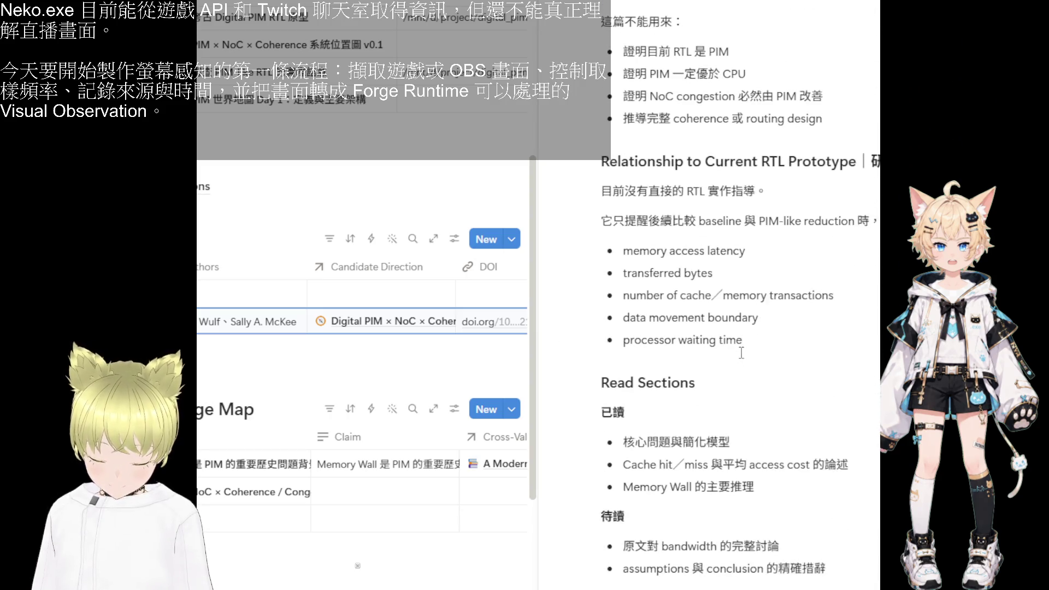
scroll(741, 352, "down", 2)
scroll(736, 348, "down", 2)
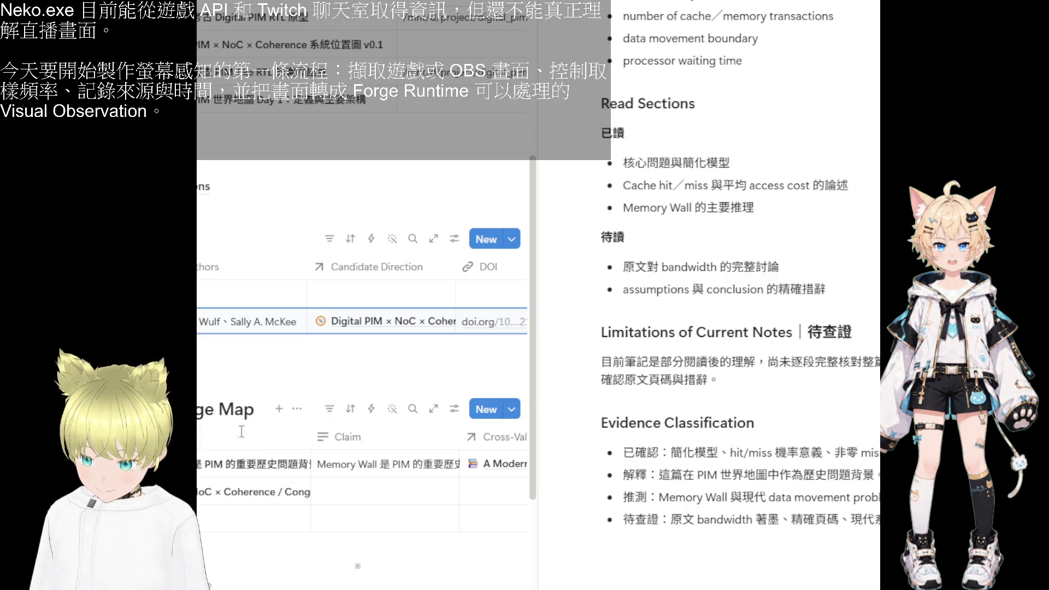
- Open the first Knowledge Map entry, Memory Wall, in side peek
left_click(279, 467)
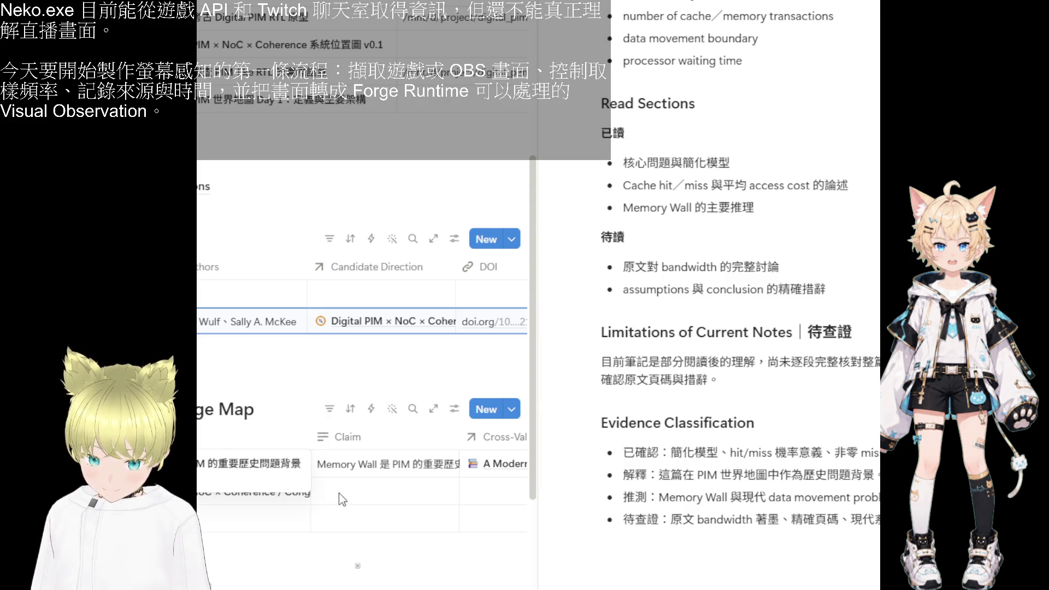
key("Escape")
left_click(288, 464)
scroll(729, 249, "down", 1)
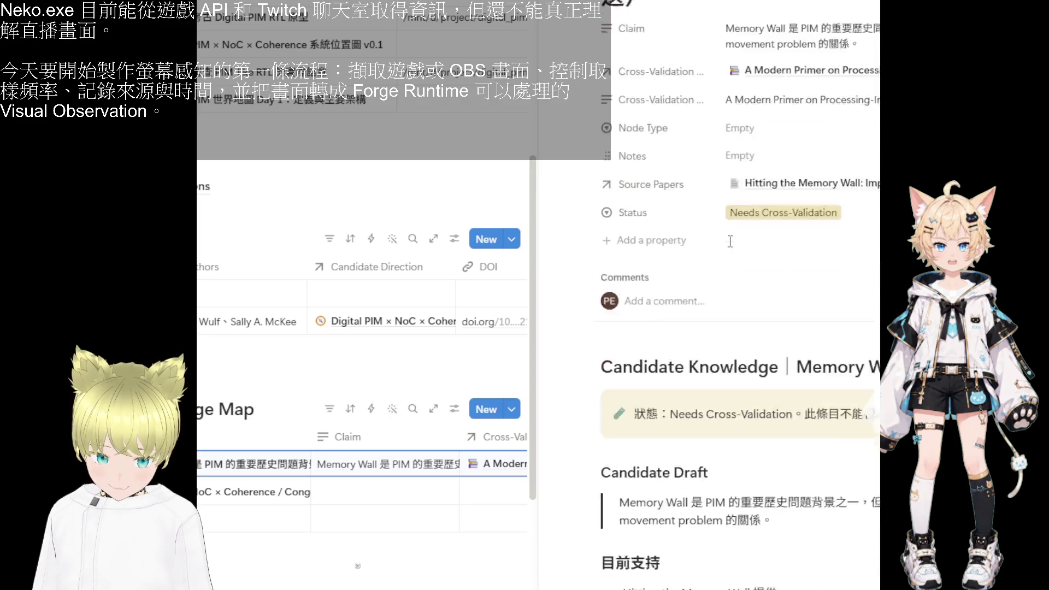